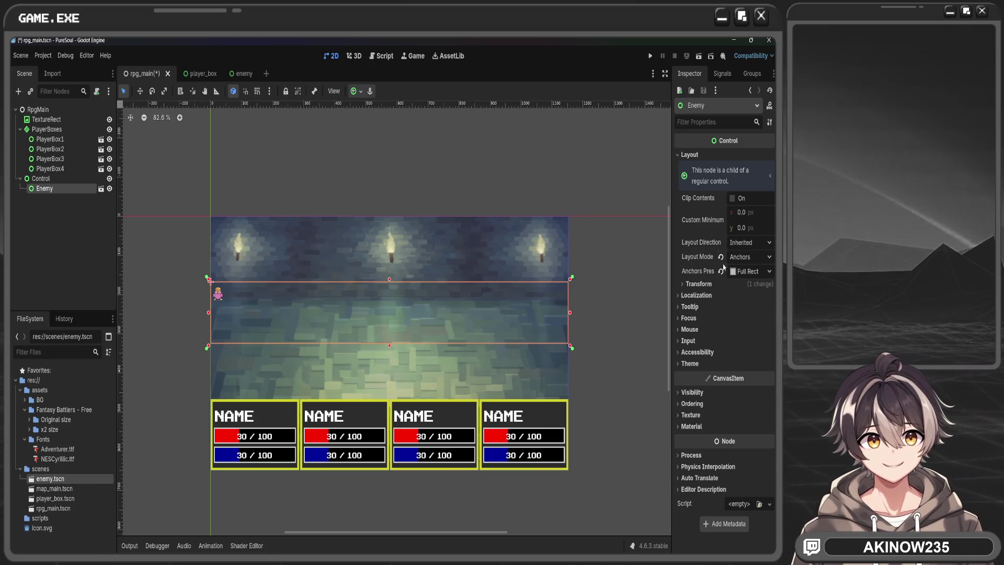
Anchor Enemy with the HCenter Wide preset and stretch it upward into a band.
left_click(754, 272)
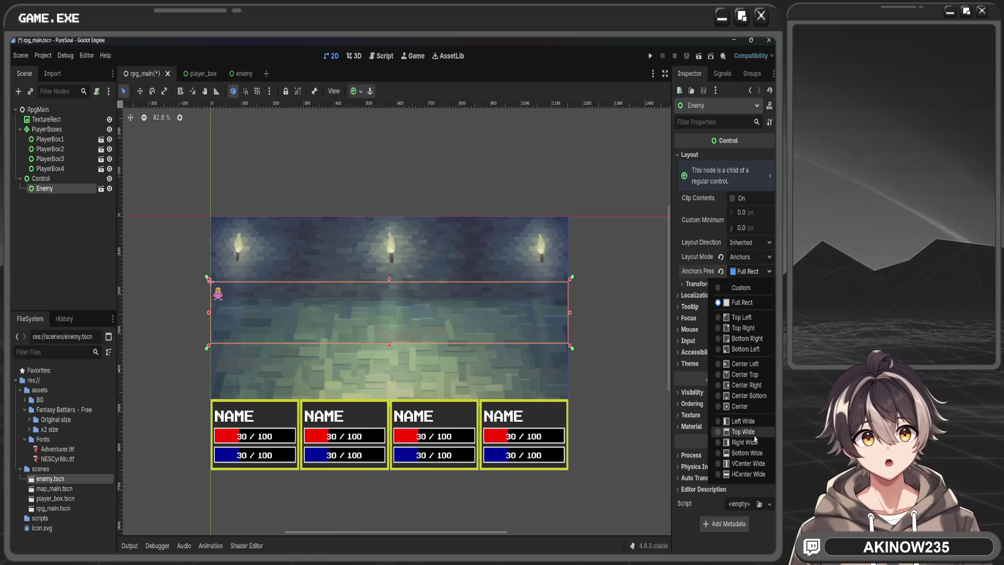
left_click(749, 473)
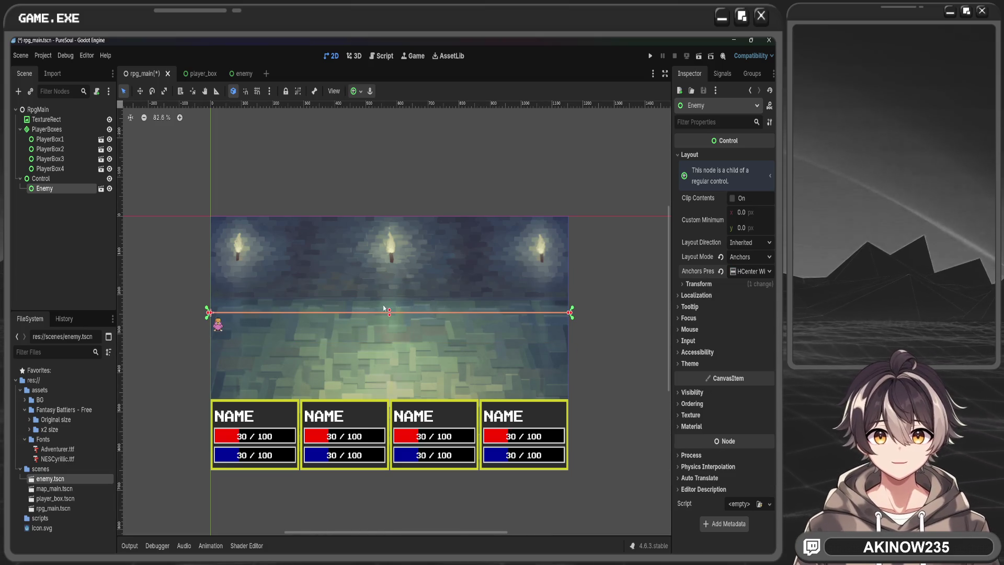
left_click_drag(388, 311, 391, 255)
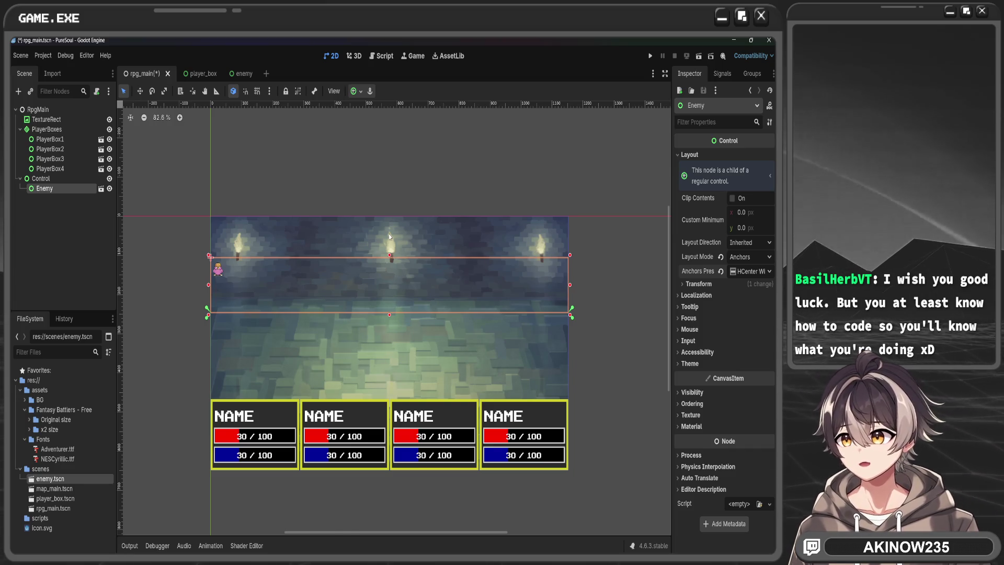
Try Center Bottom and Center anchors on Enemy, undo them, and select the parent Control.
left_click(361, 92)
left_click(373, 153)
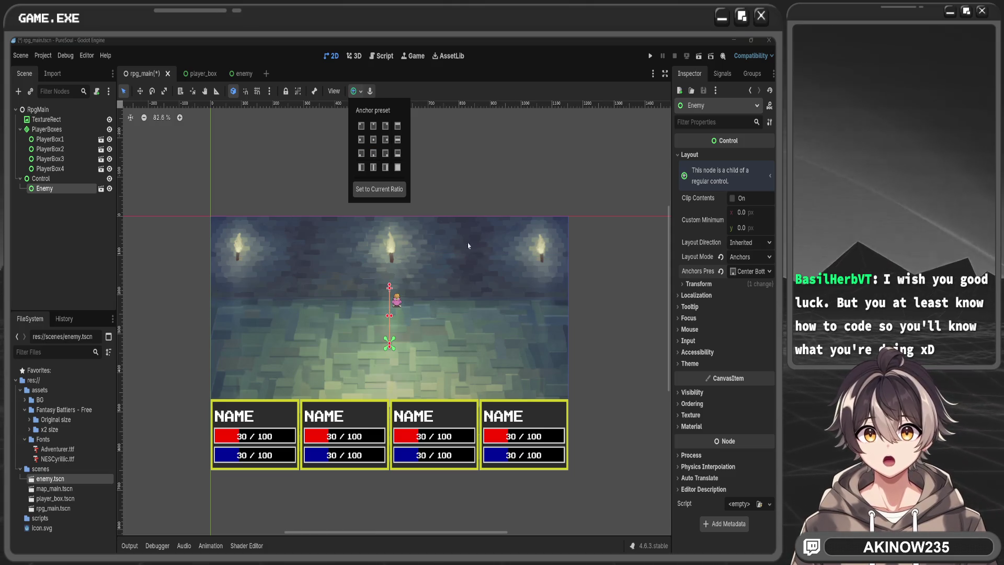
left_click(391, 319)
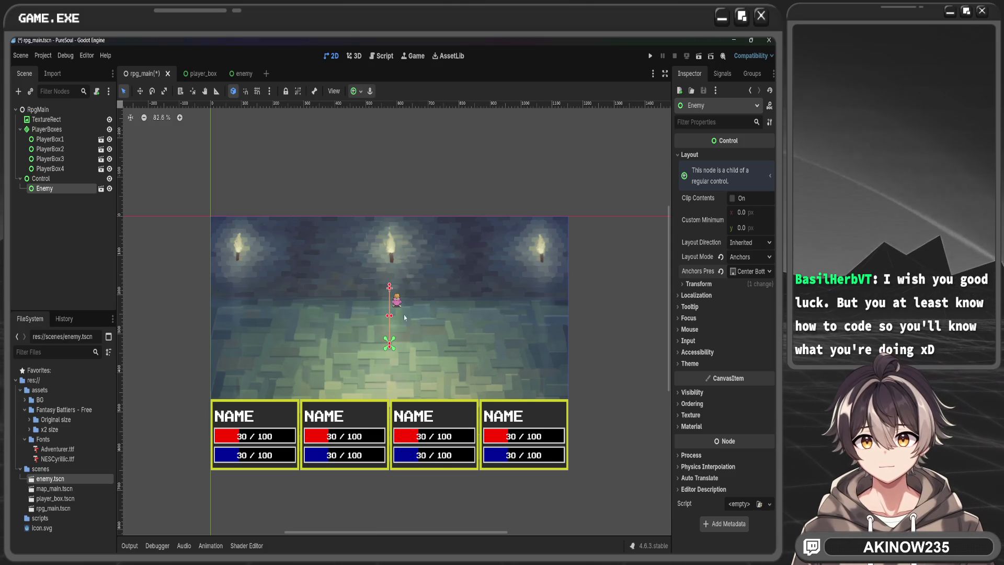
mouse_move(394, 315)
left_mouse_down()
mouse_move(617, 315)
mouse_move(548, 314)
left_mouse_up()
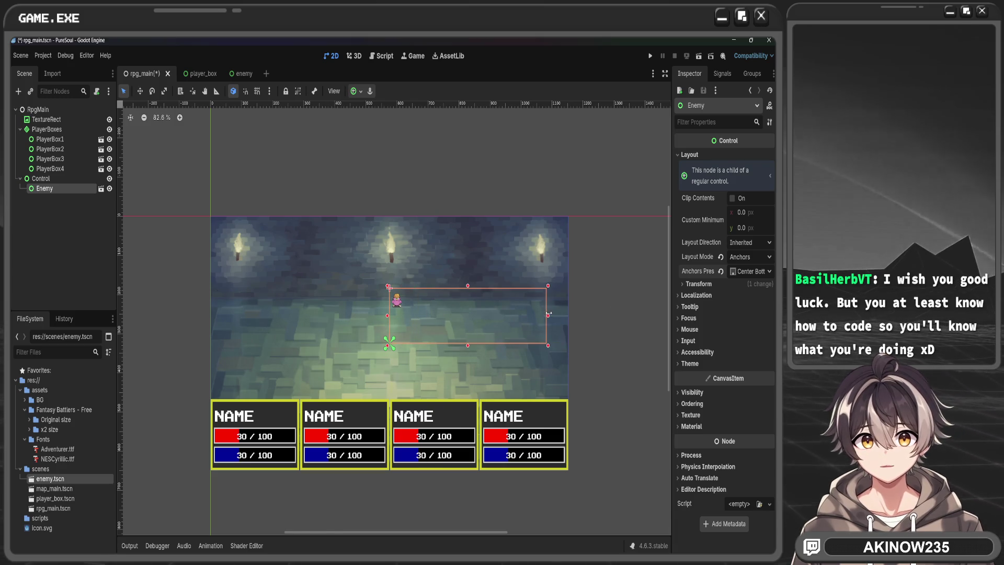
key("ctrl+z")
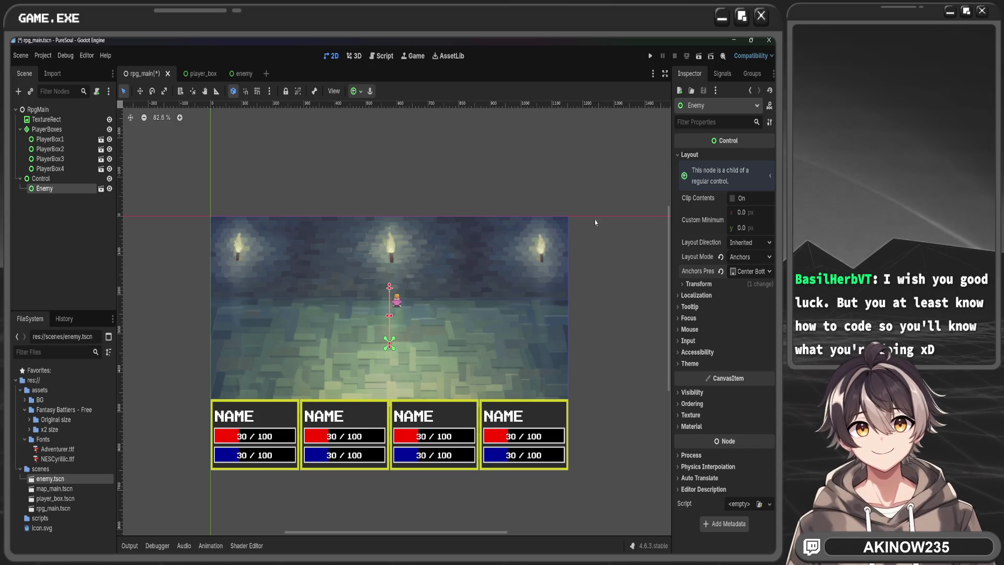
left_click(748, 270)
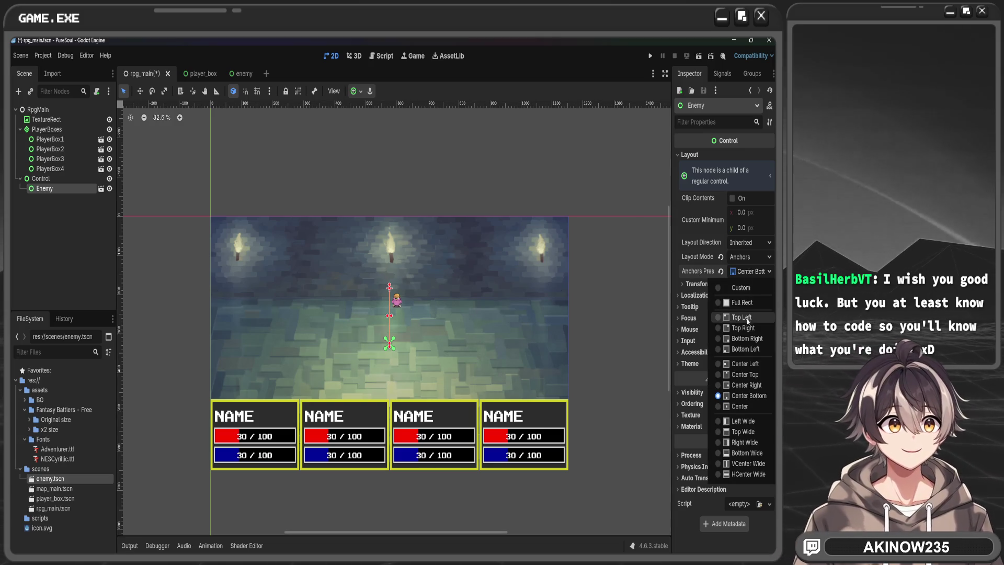
left_click(757, 407)
key("ctrl+z")
left_click(65, 182)
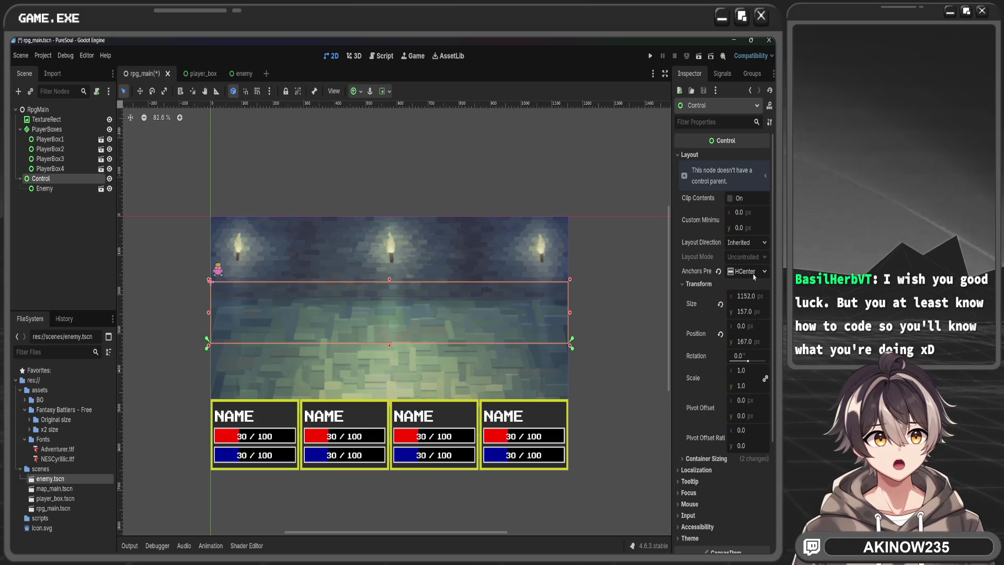
Switch Enemy's Layout Mode to Position and then back to Anchors.
left_click(47, 189)
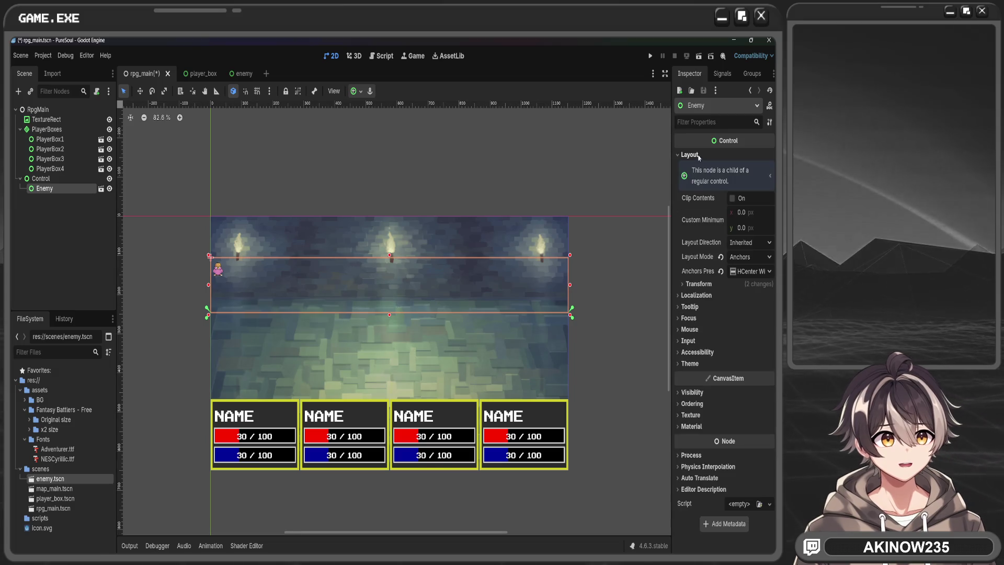
left_click(700, 283)
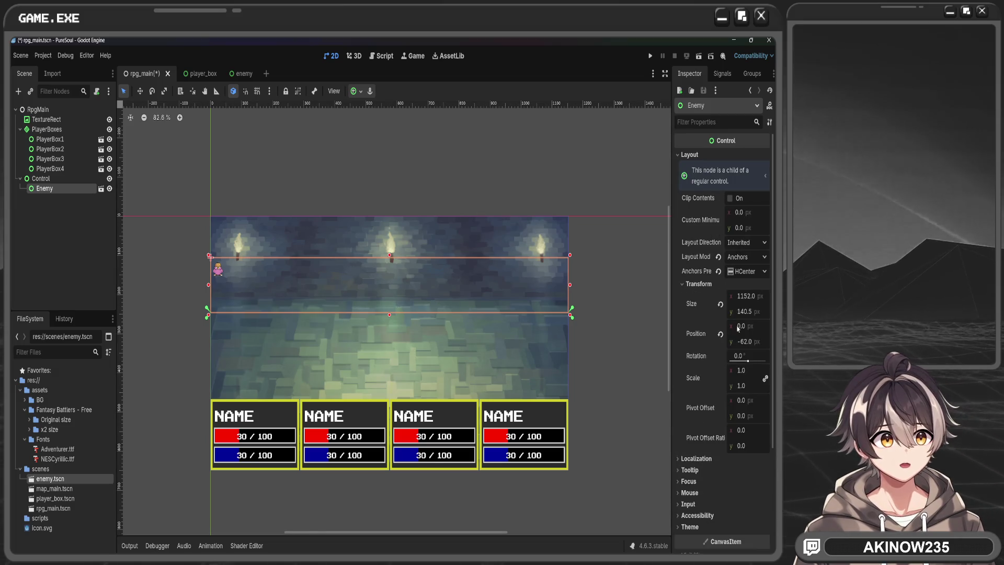
left_click(693, 284)
left_click(753, 257)
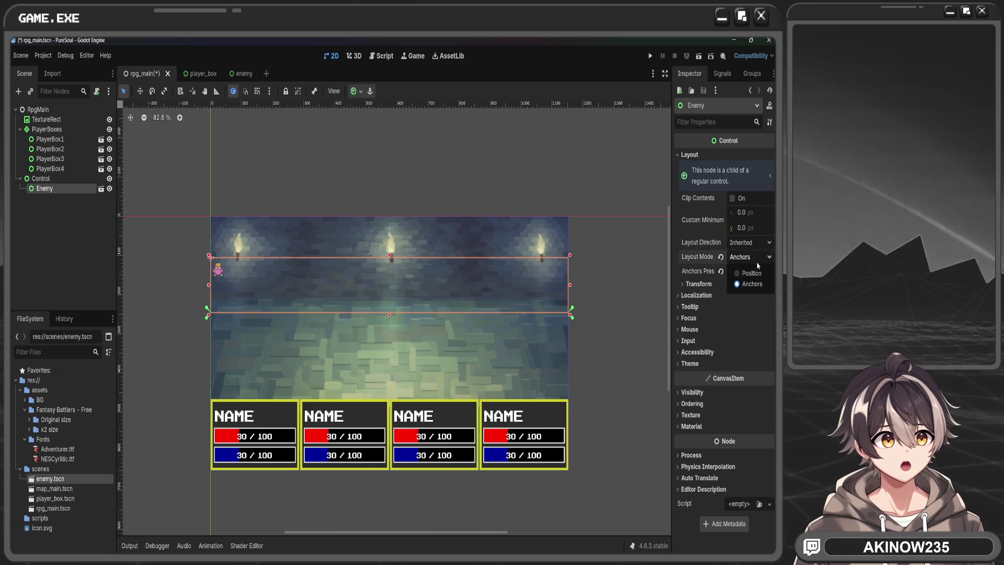
left_click(752, 273)
left_click(750, 257)
left_click(751, 257)
left_click(750, 257)
left_click(752, 284)
Try the Center preset and resizing on Enemy, undo back to Full Rect, and select Control.
left_click(750, 271)
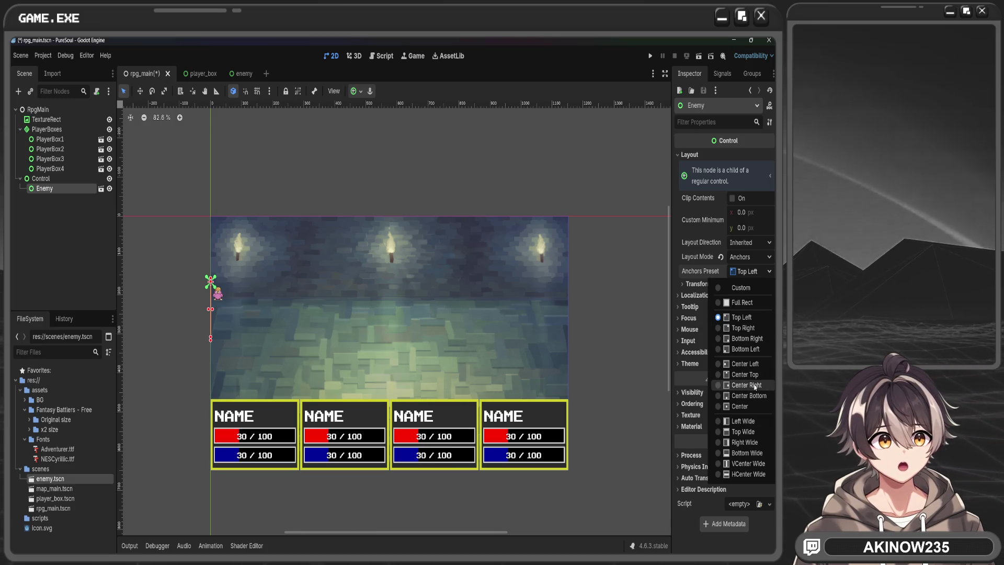
left_click(739, 406)
left_click(624, 333)
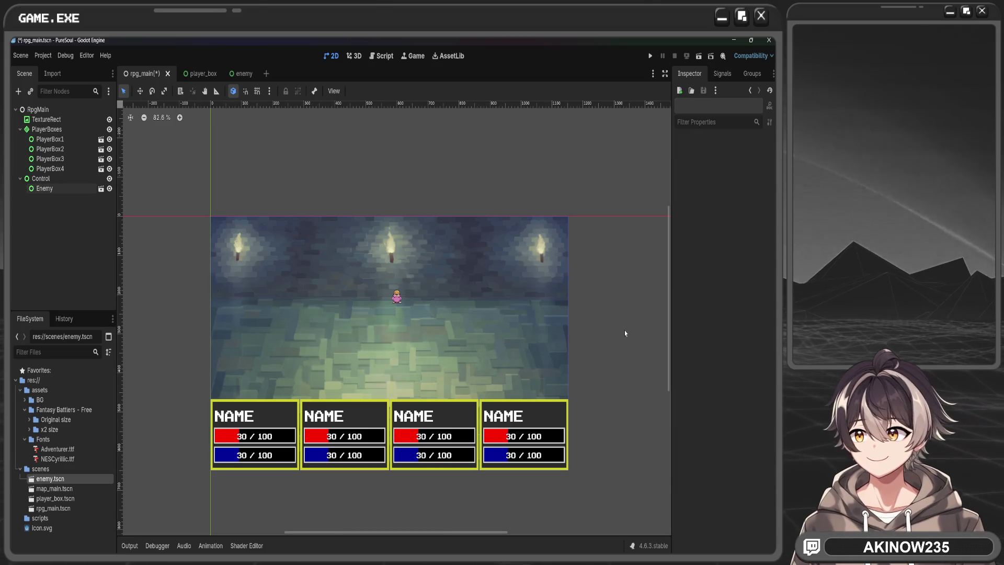
left_click(45, 189)
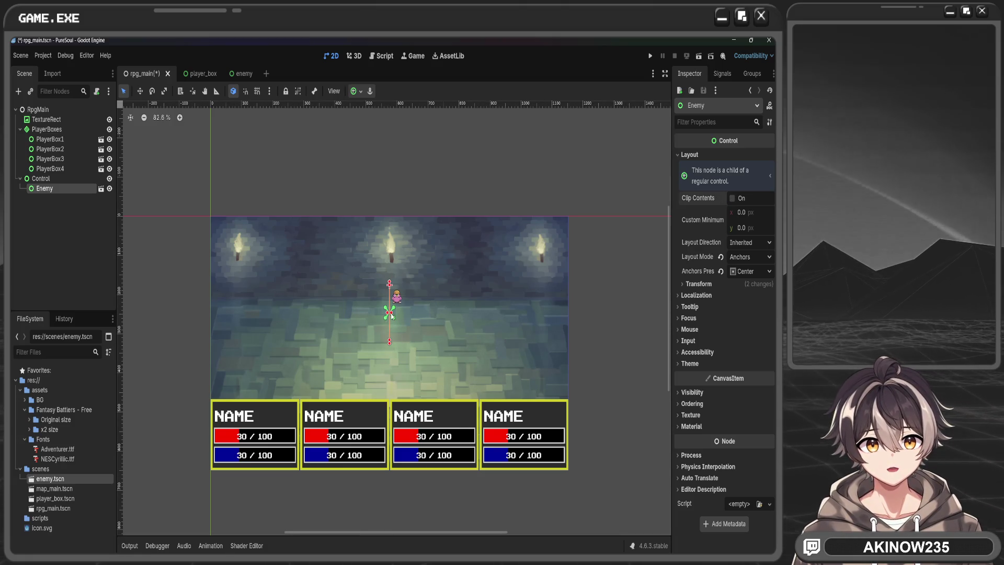
left_click_drag(391, 314, 500, 313)
left_click_drag(387, 312, 222, 313)
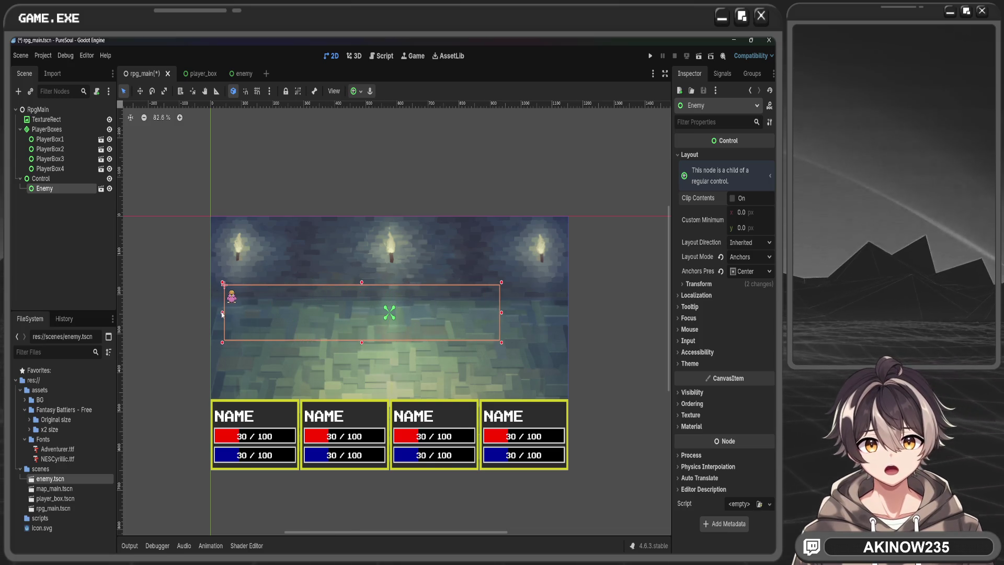
key("ctrl+z")
key("ctrl+z")
key("ctrl+z")
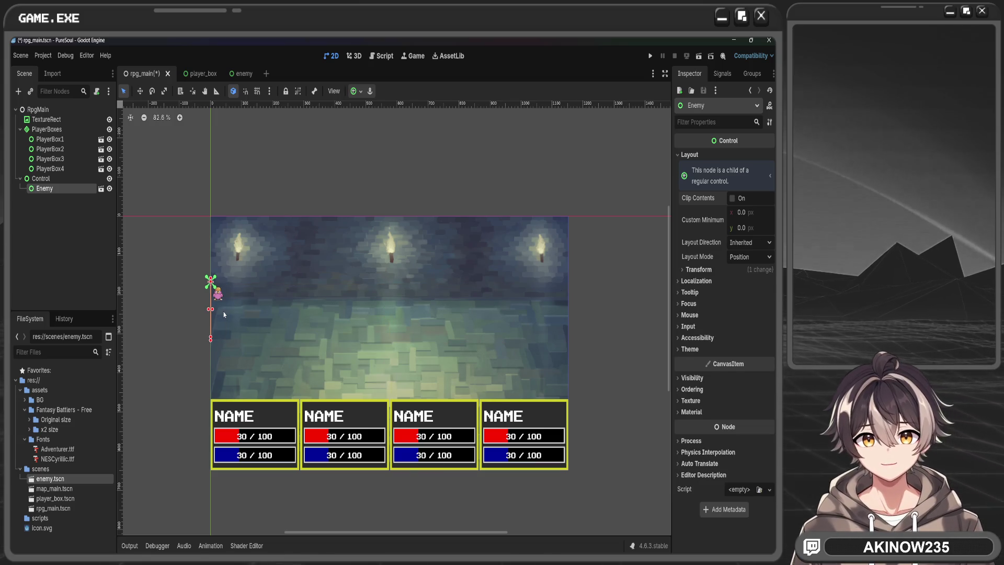
key("ctrl+shift+z")
key("ctrl+shift+z")
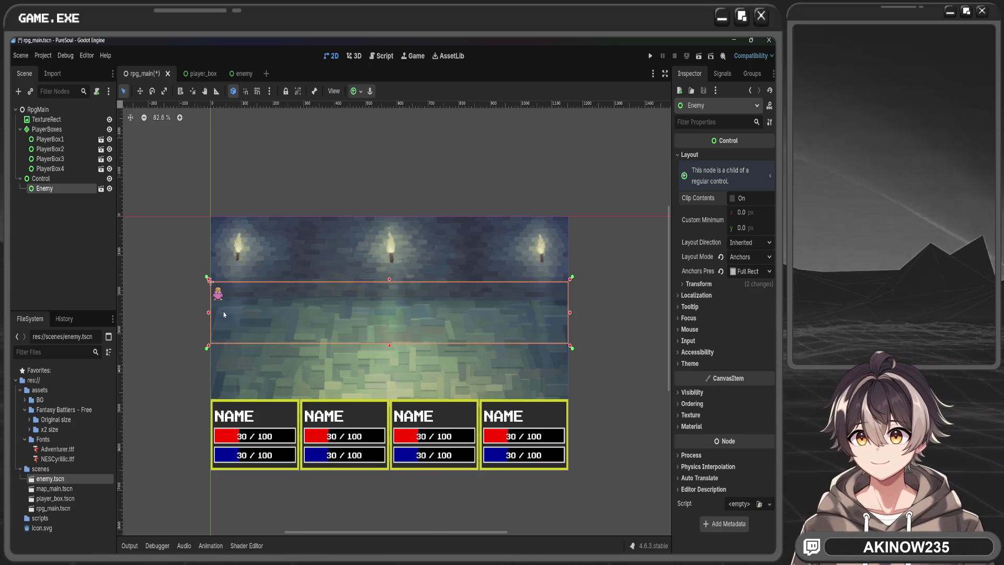
left_click(256, 205)
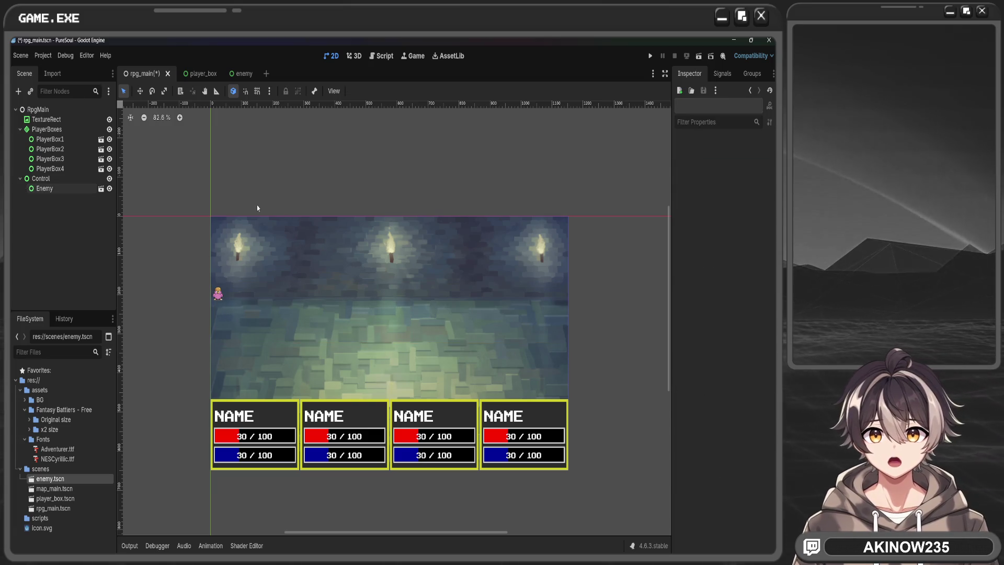
left_click(64, 180)
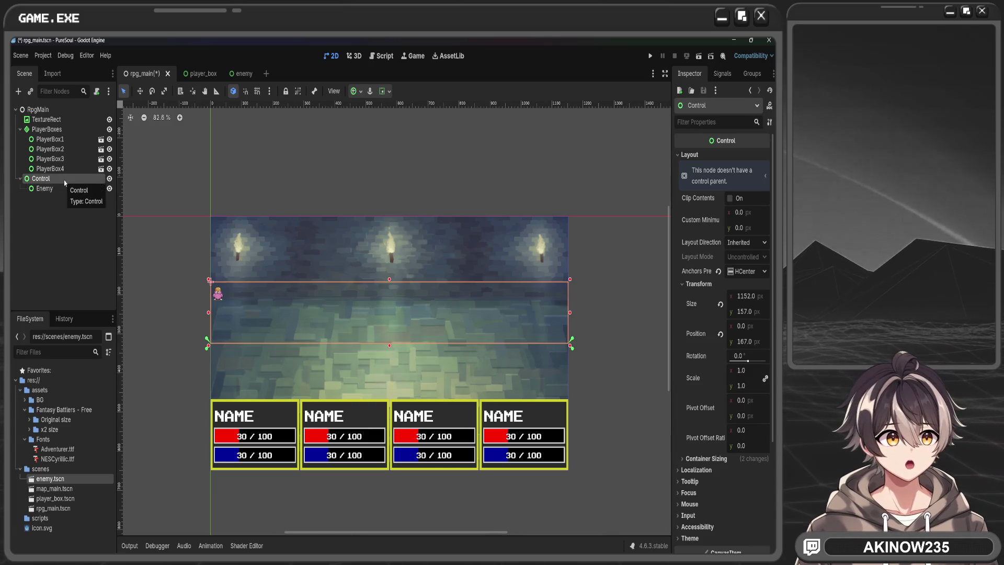
Make Control Full Rect, move it to the top of RpgMain, and nest TextureRect and Enemy under it.
left_click(746, 271)
left_click(756, 301)
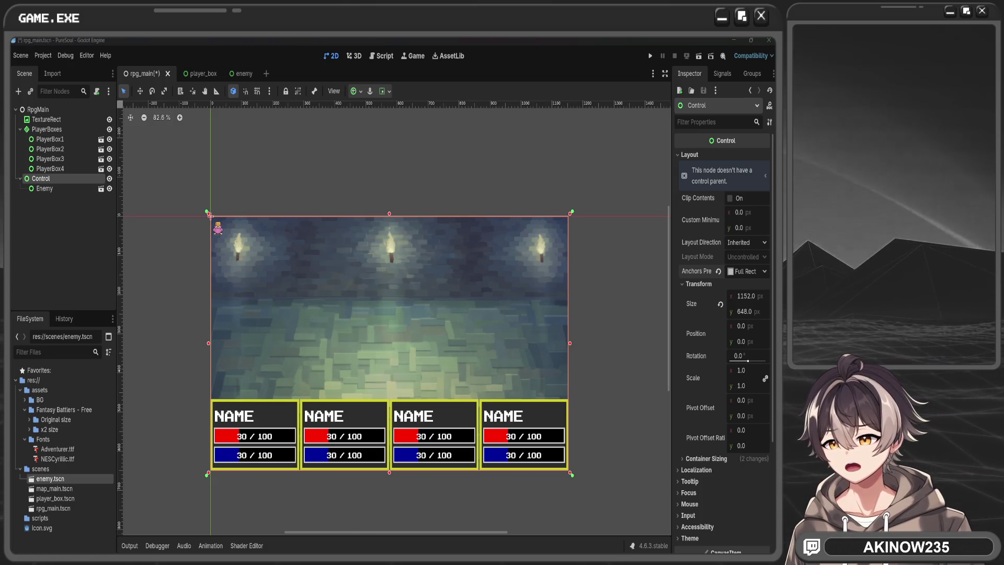
mouse_move(39, 193)
left_mouse_down()
mouse_move(57, 172)
mouse_move(68, 119)
mouse_move(68, 132)
mouse_move(55, 178)
mouse_move(42, 172)
mouse_move(45, 120)
left_mouse_up()
left_click(45, 140)
left_click_drag(57, 189, 48, 125)
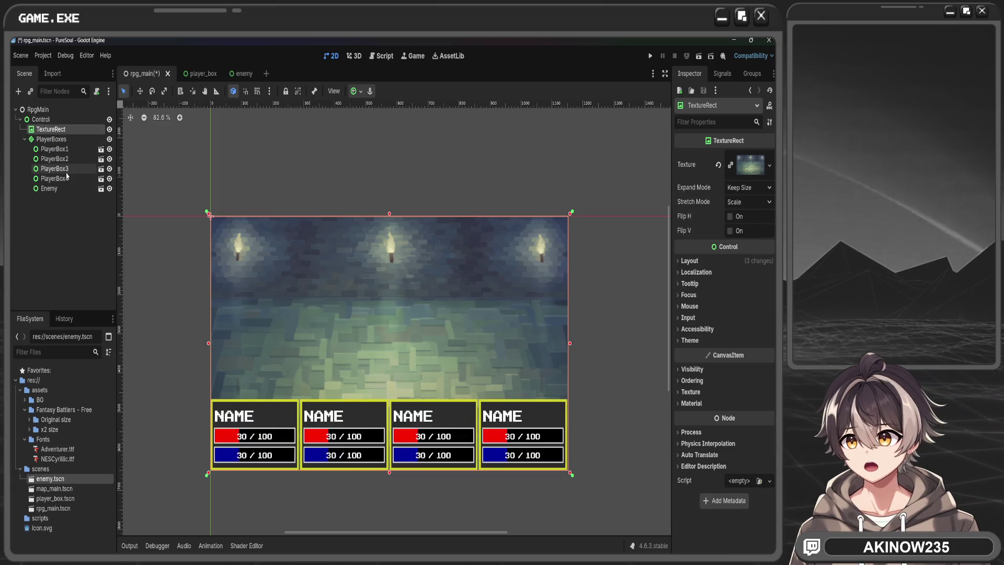
left_click_drag(66, 188, 53, 120)
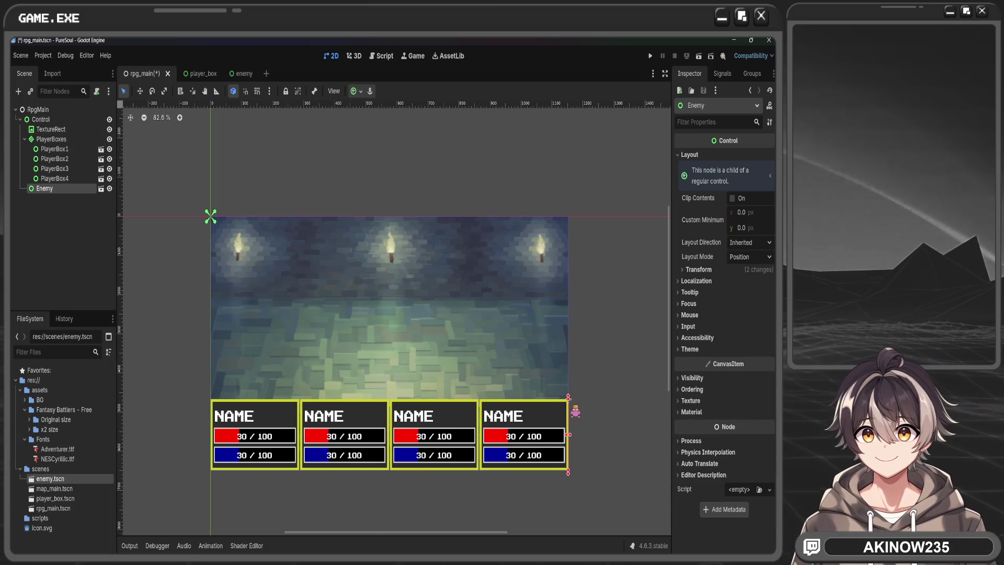
Set Enemy's Layout Mode to Anchors with the Full Rect preset.
left_click(25, 140)
left_click(25, 139)
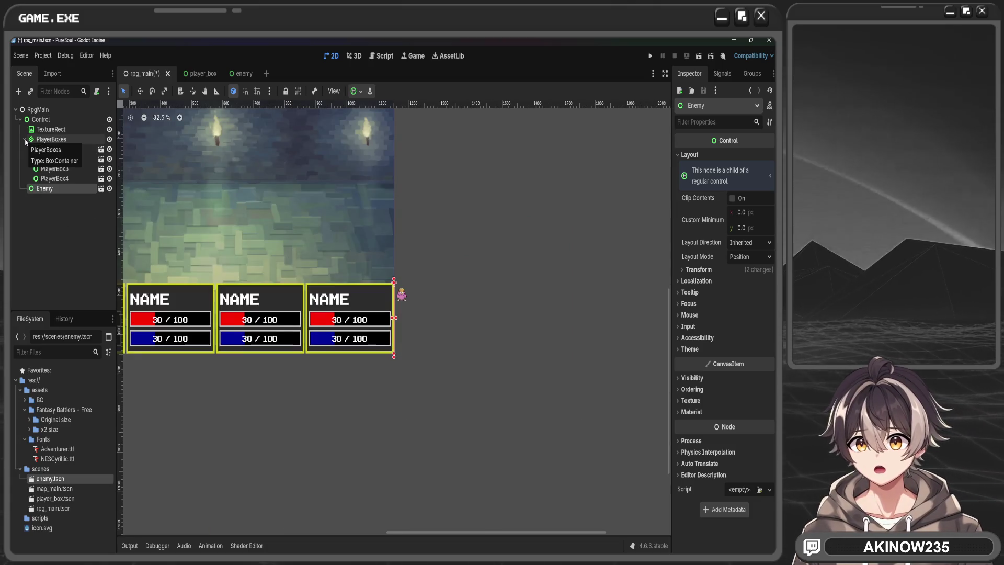
key("shift+f")
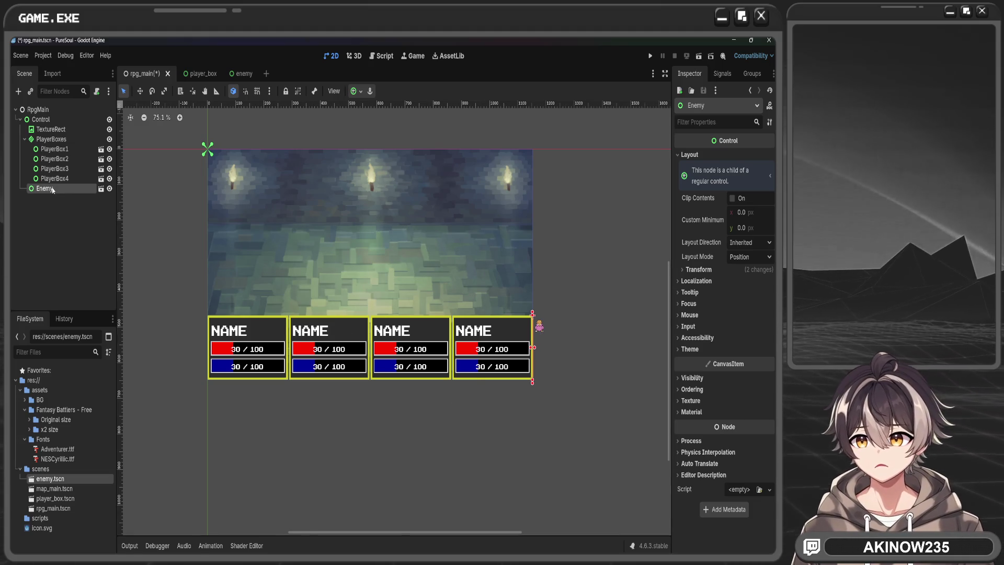
left_click(749, 245)
left_click(749, 256)
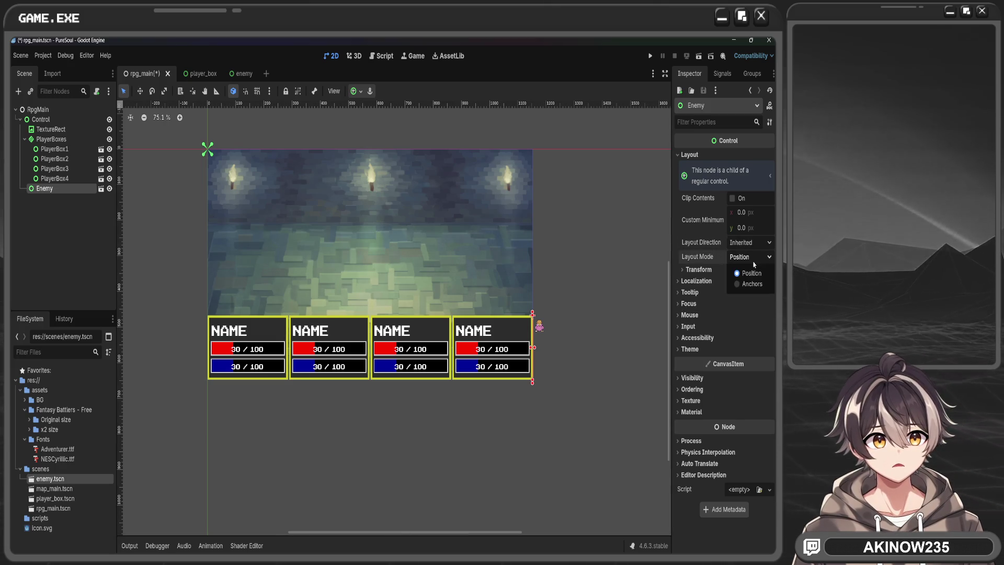
left_click(752, 283)
left_click(748, 271)
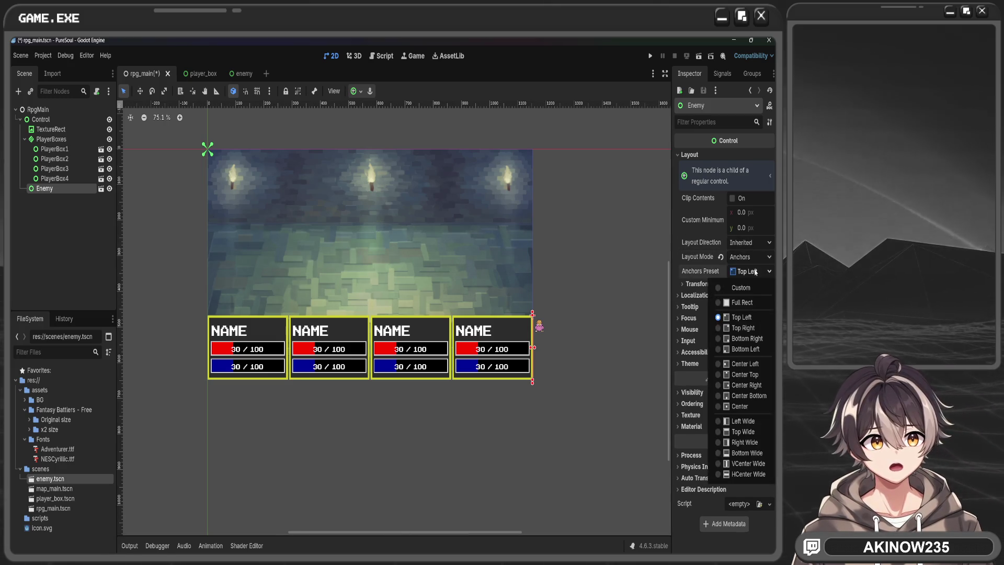
left_click(747, 317)
left_click(749, 271)
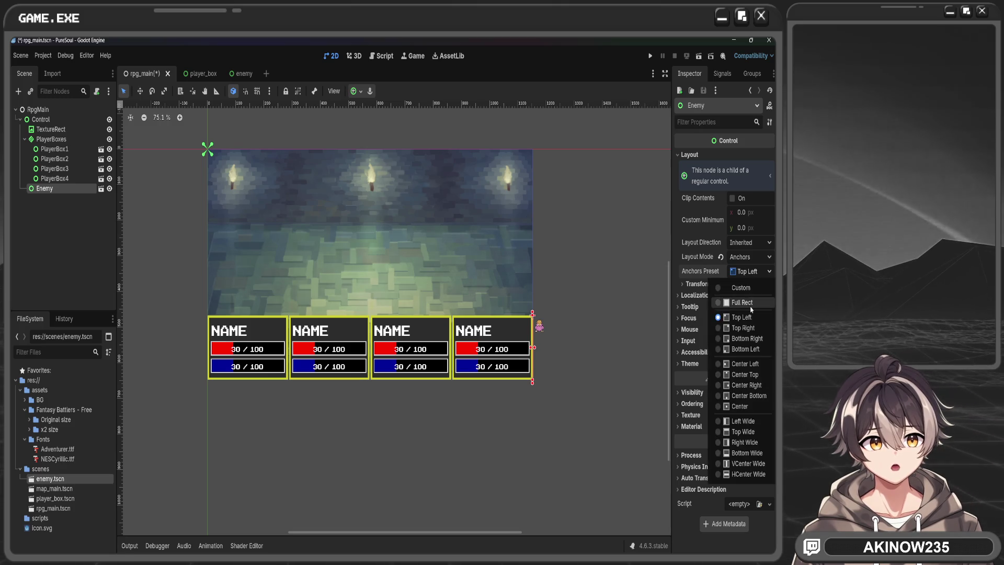
left_click(751, 309)
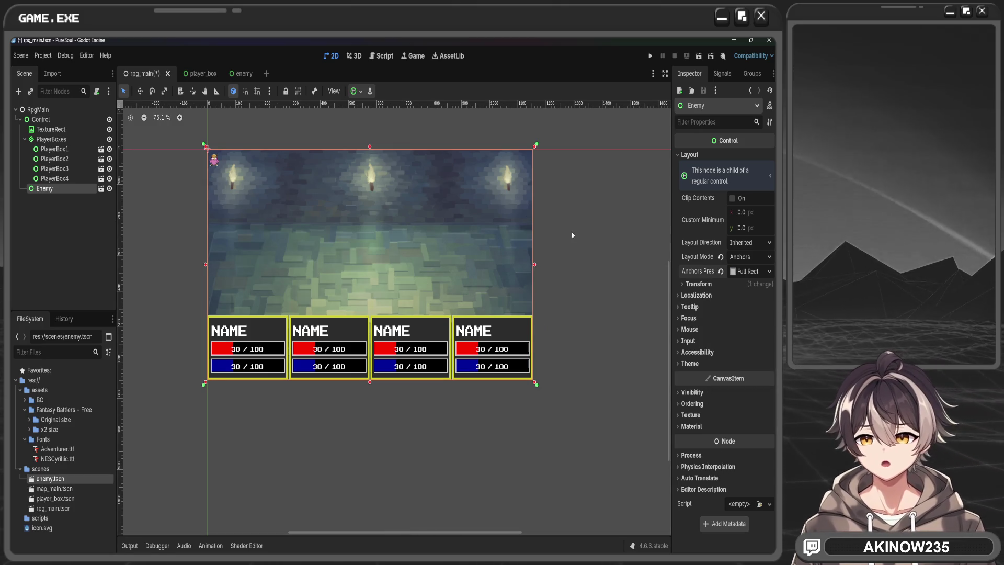
Collapse PlayerBoxes and hide it with its visibility eye icon.
left_click(24, 140)
left_click(109, 139)
left_click(109, 139)
left_click(109, 139)
left_click(109, 139)
left_click(109, 139)
left_click(109, 139)
left_click(109, 140)
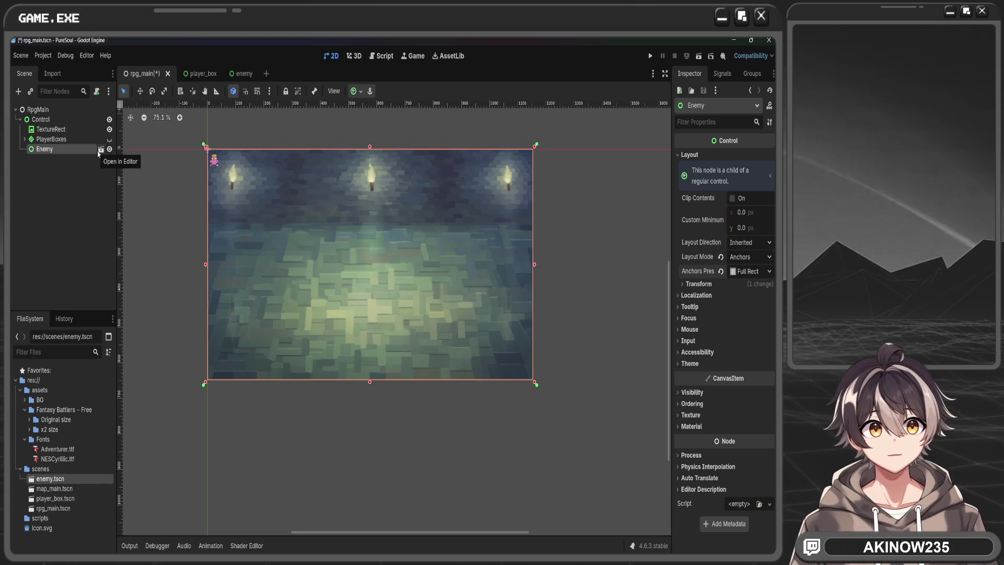
Undo Enemy's size reset to keep it 1152×648, then run the game.
left_click(720, 284)
left_click(721, 305)
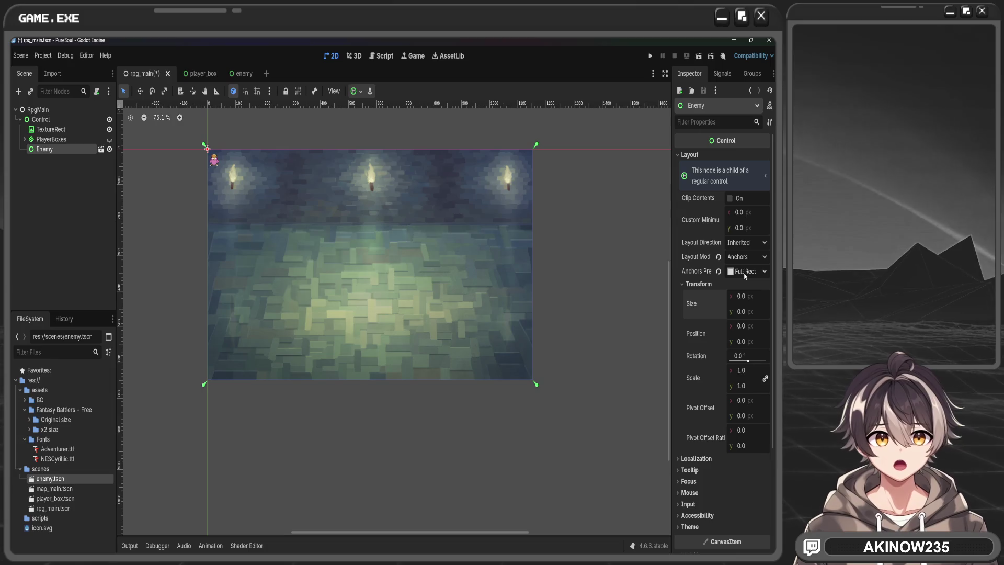
key("ctrl+z")
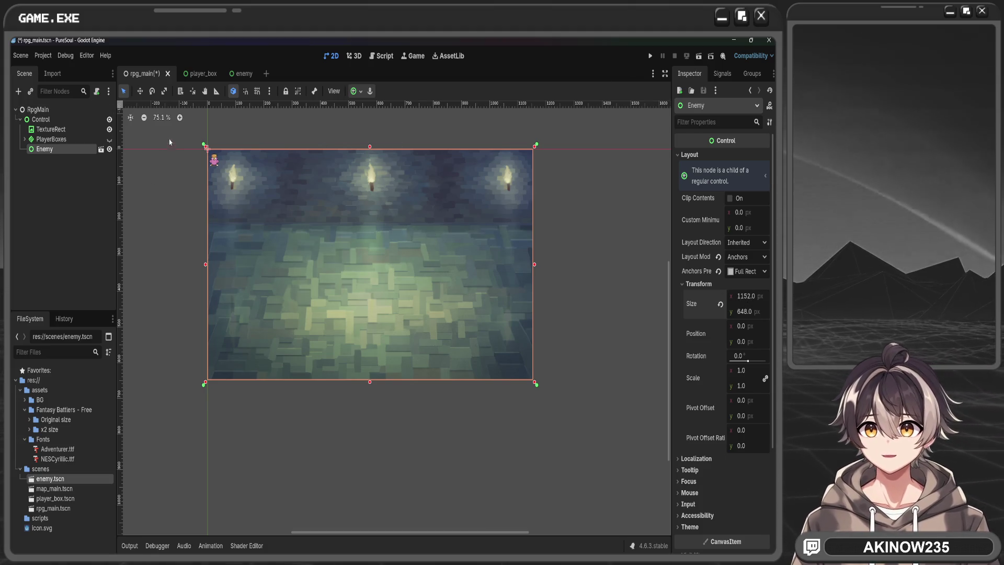
left_click(651, 56)
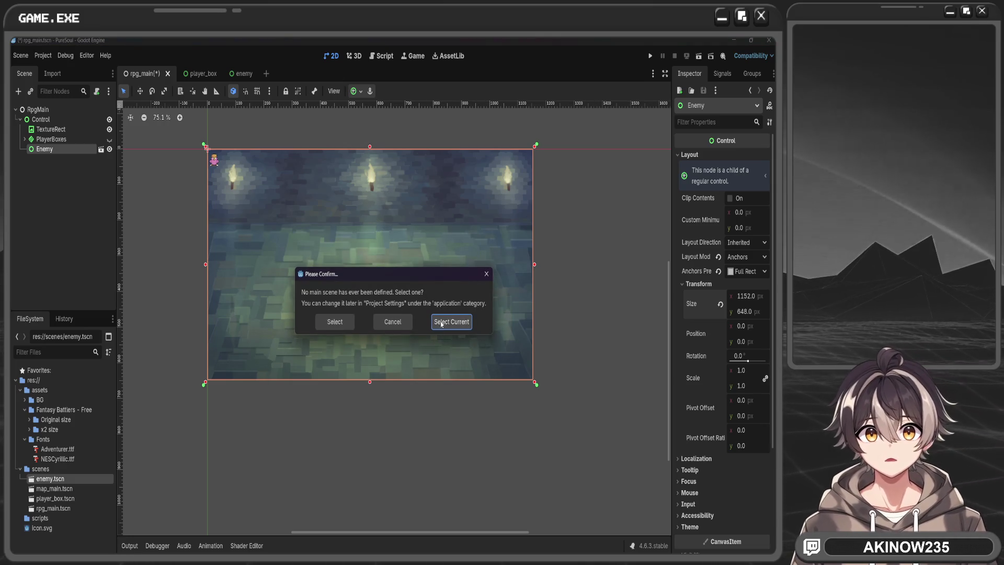
Set rpg_main as the main scene, unhide PlayerBoxes, test-run it, and start adding a node under Control.
left_click(447, 323)
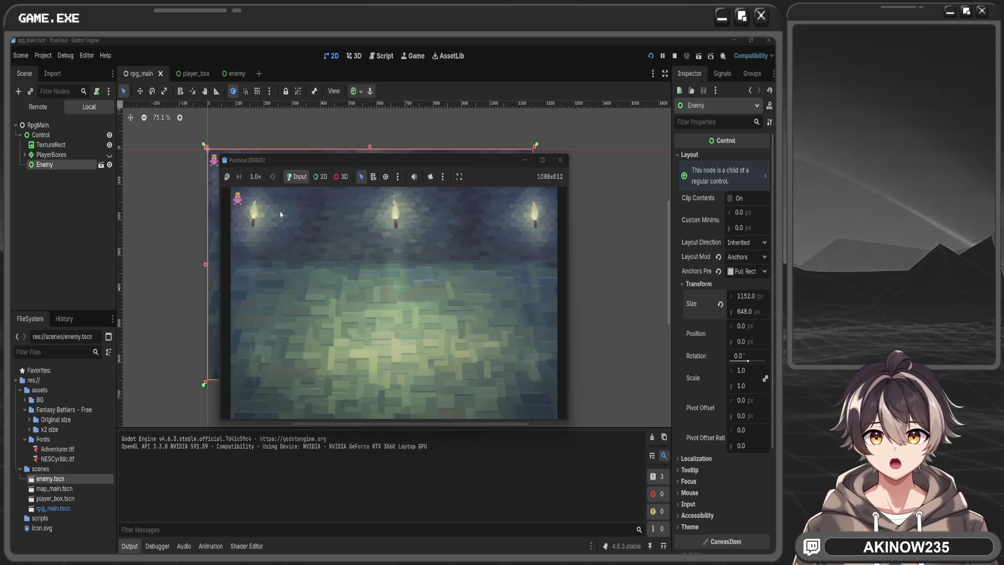
left_click(560, 160)
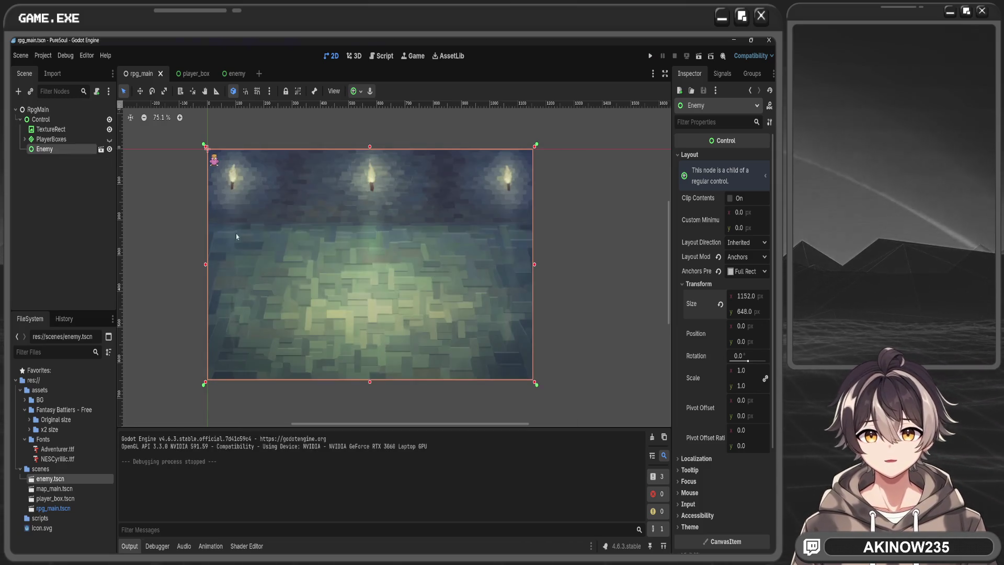
key("ctrl+z")
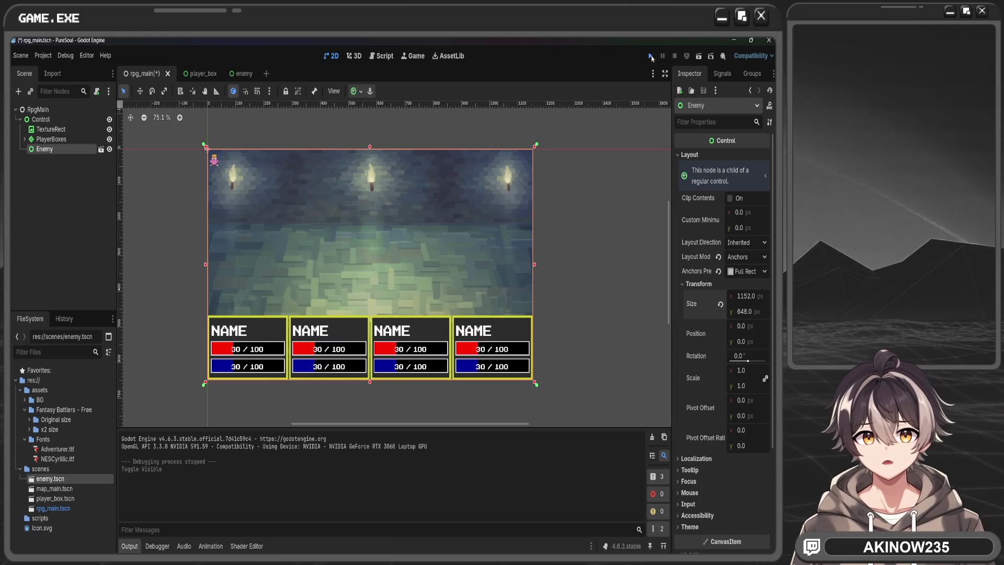
left_click(650, 56)
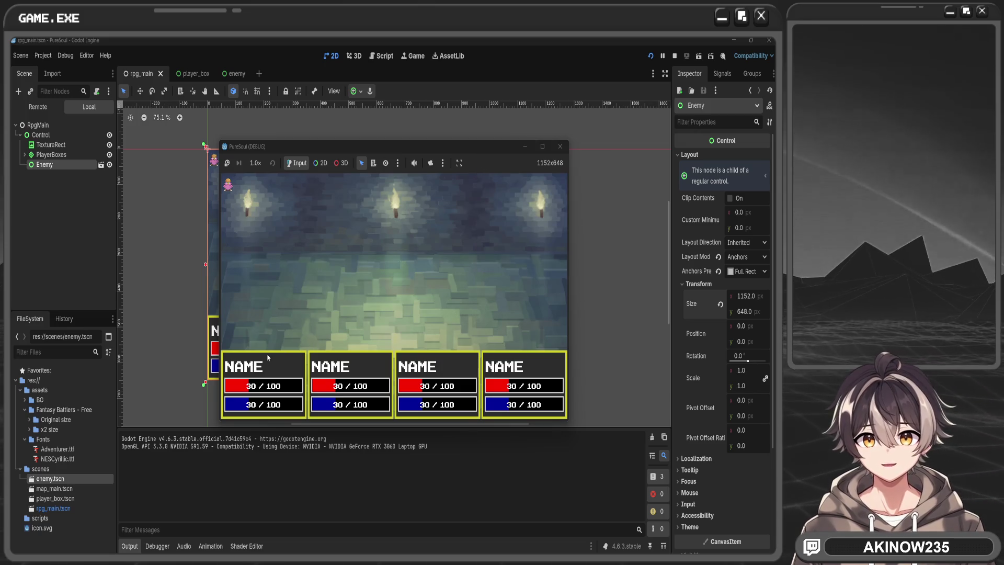
left_click(560, 146)
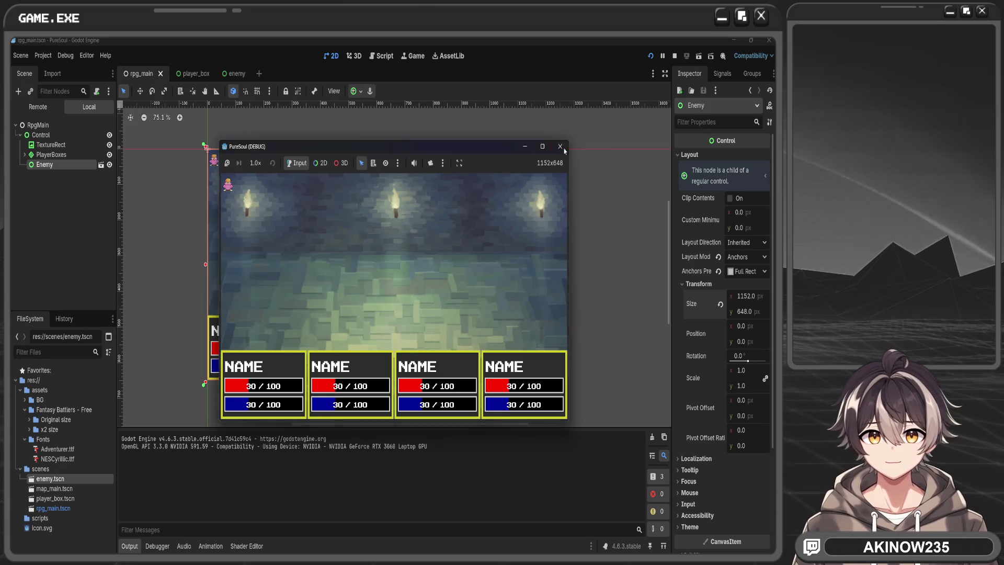
left_click(62, 120)
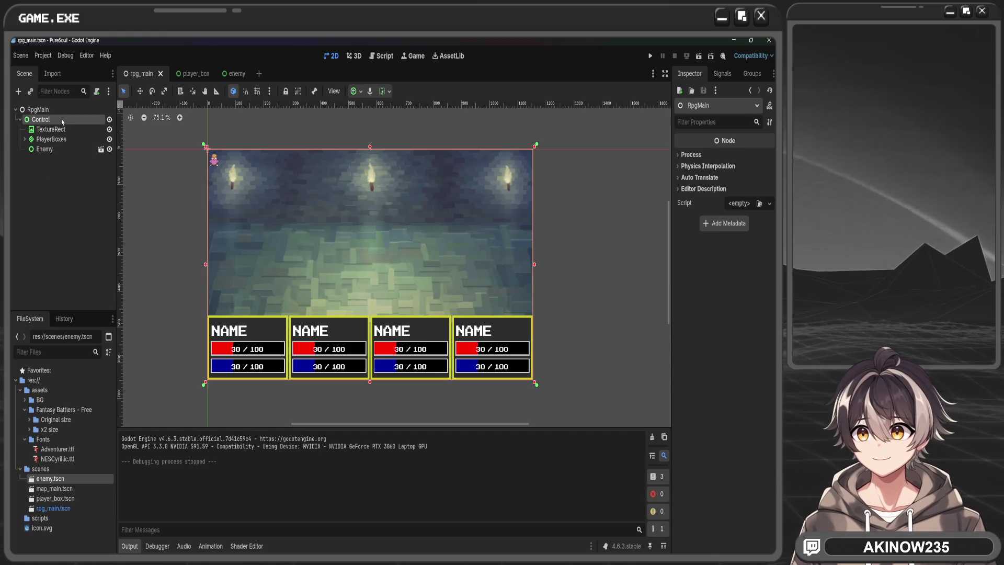
key("ctrl+a")
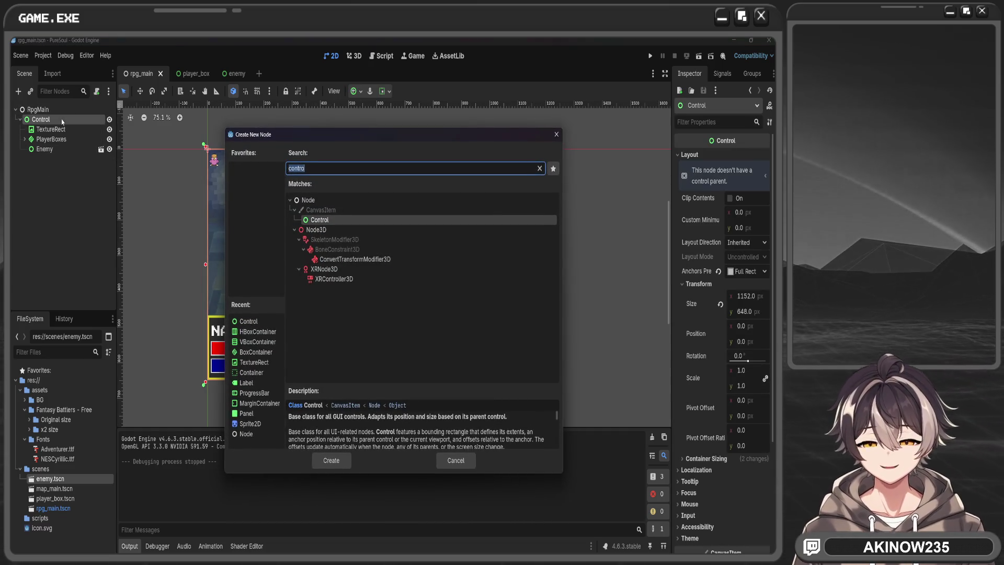
Clear the Create New Node search, expand the Control types, and scroll through them.
key("BackSpace")
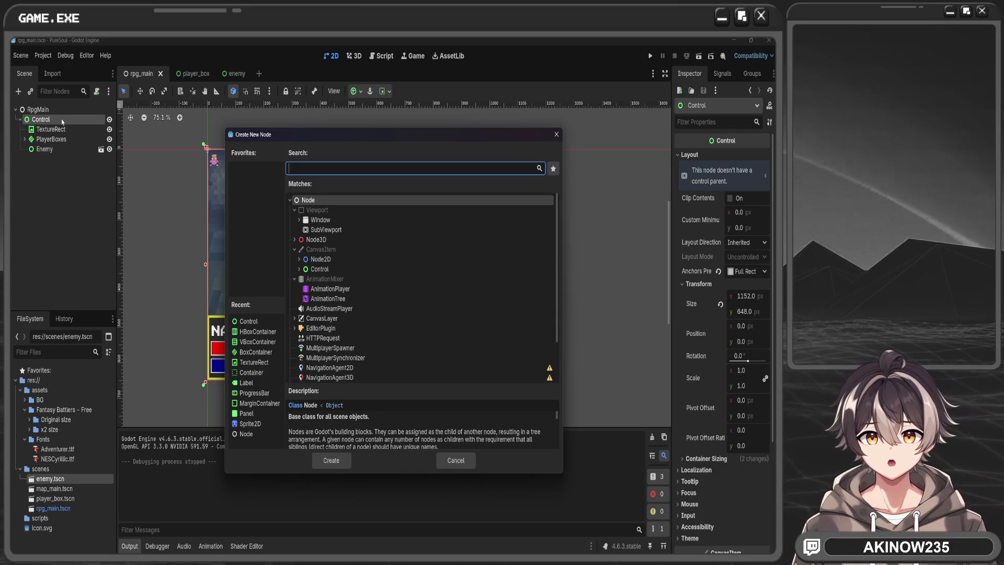
left_click(299, 269)
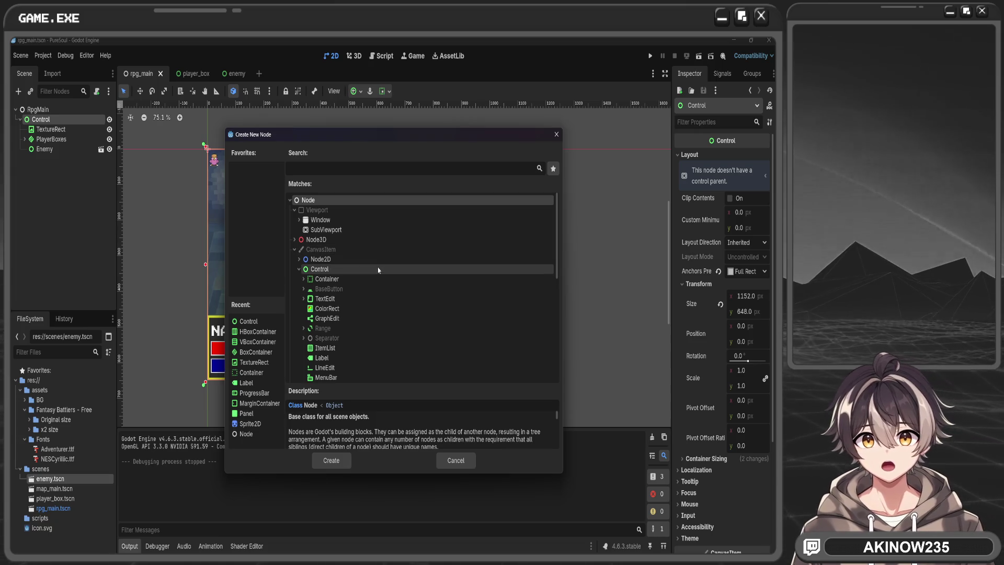
scroll(364, 283, "down", 1)
scroll(365, 280, "down", 1)
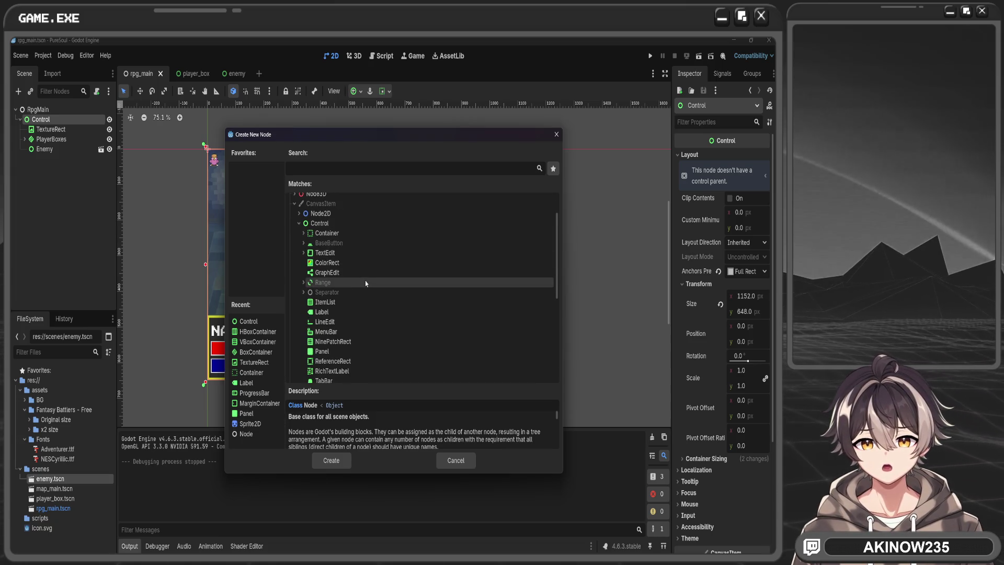
scroll(365, 280, "down", 1)
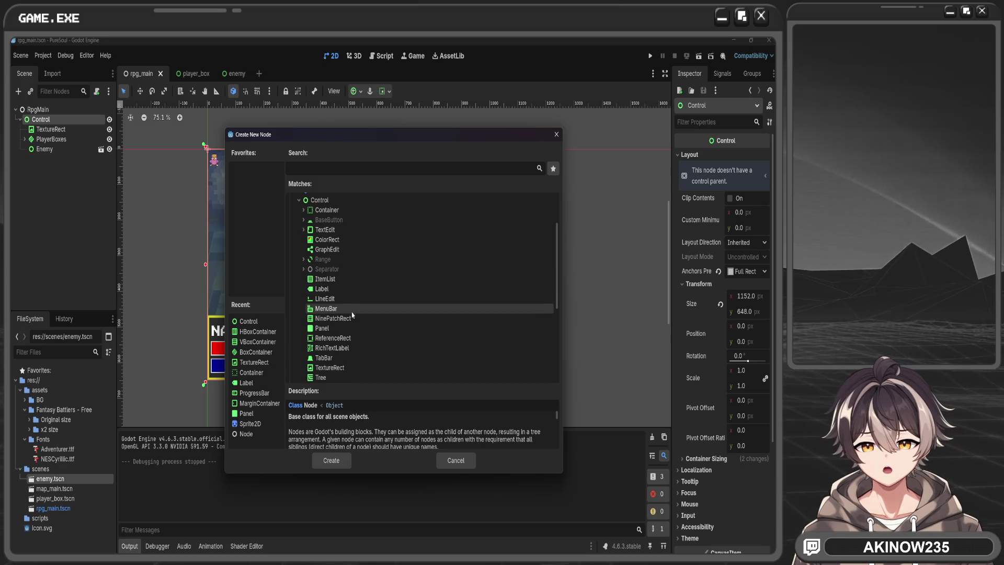
scroll(350, 319, "down", 1)
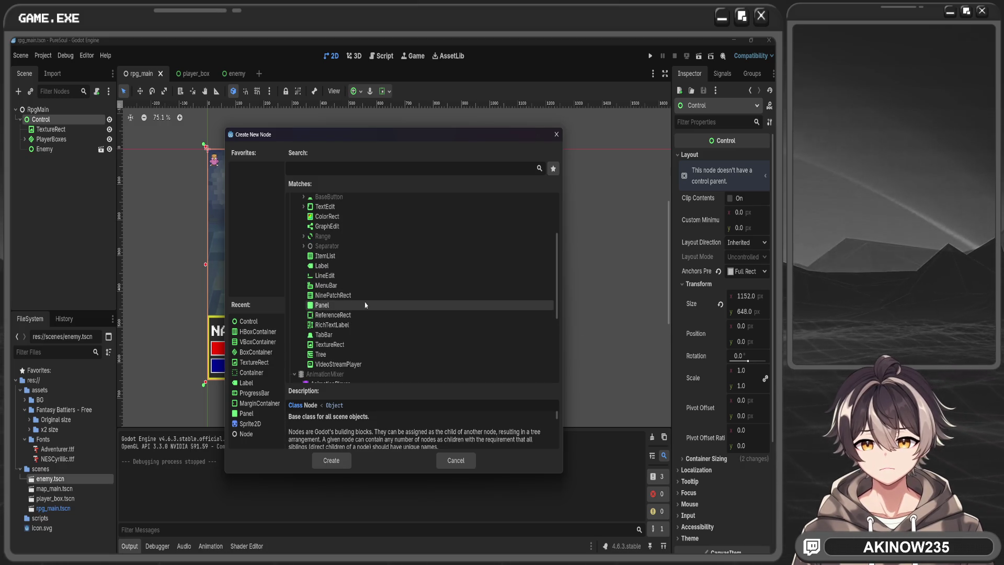
key("alt+Tab")
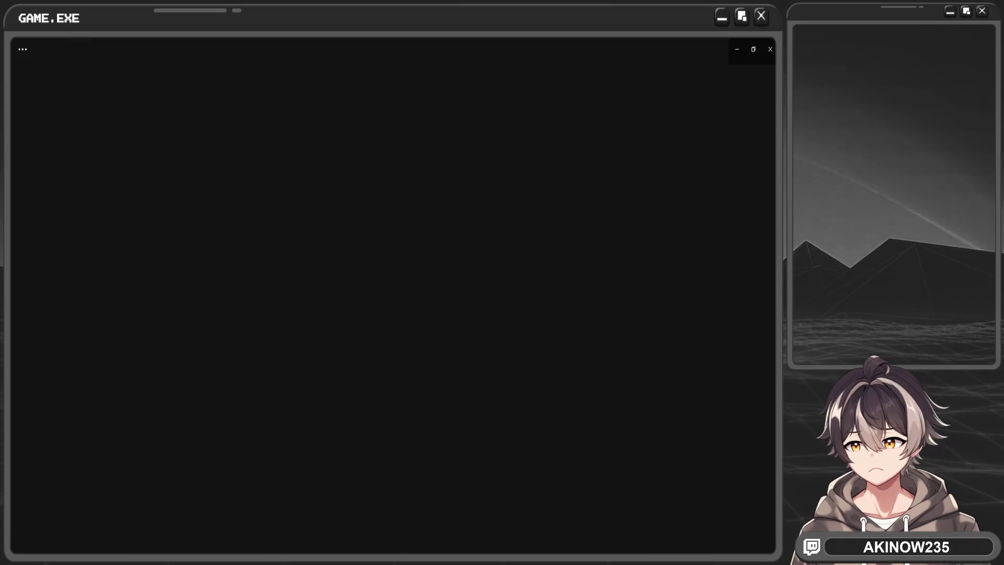
Open the PHIGHTING! VOLUME 1 album in Spotify, skip to Delirious, and return to Godot.
left_click(46, 533)
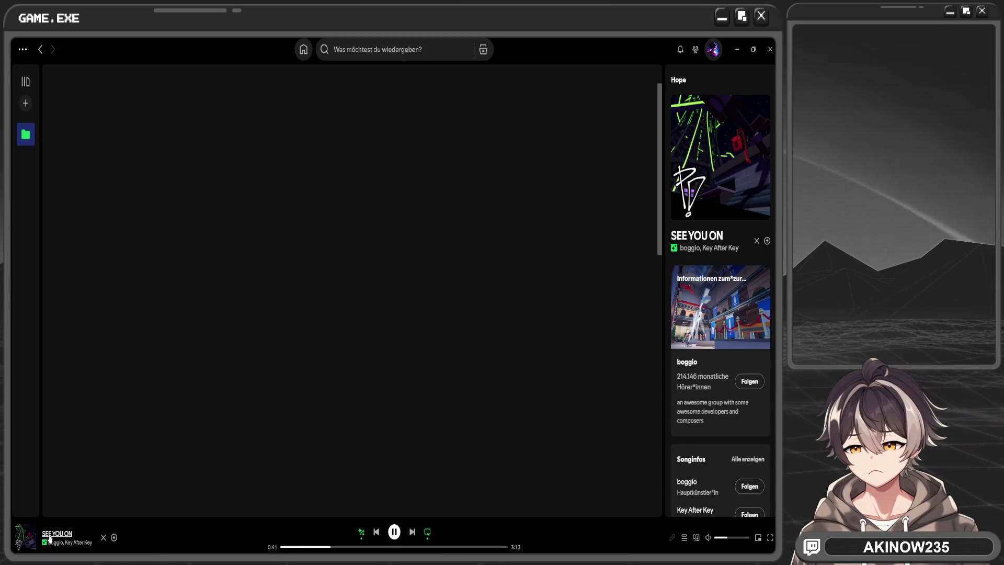
left_click(412, 532)
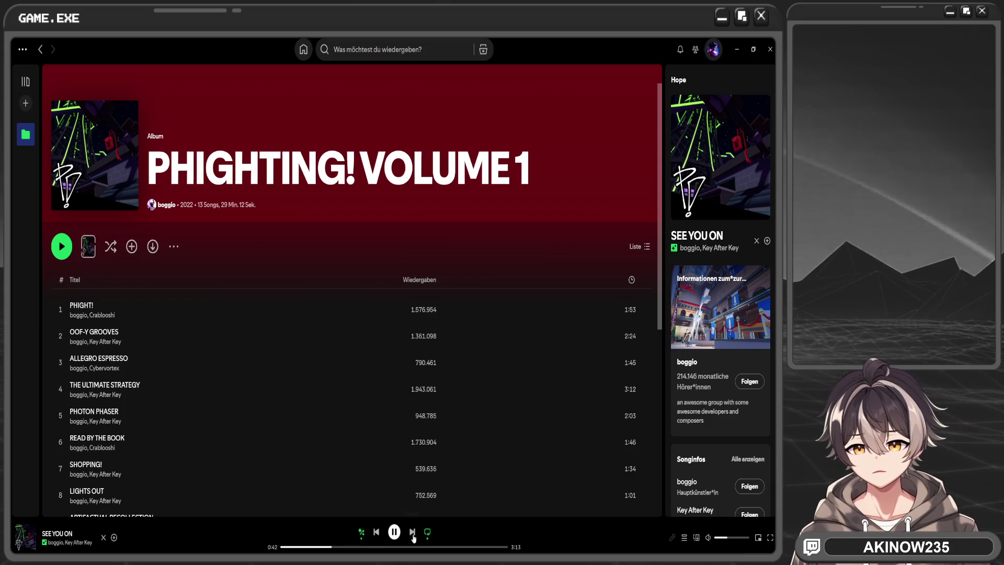
left_click(736, 48)
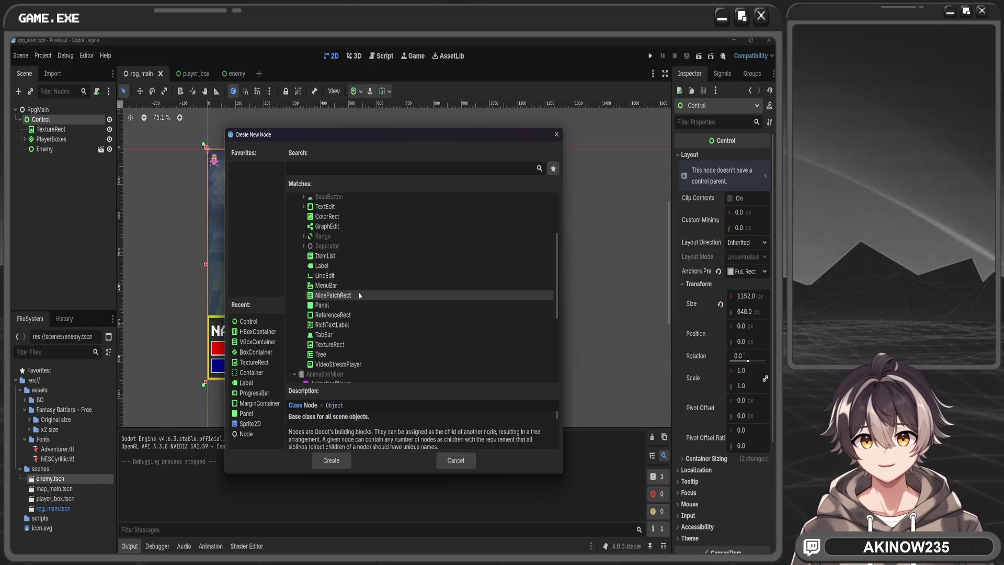
Expand Container and BoxContainer in Create New Node and add a BoxContainer under Control.
scroll(358, 293, "down", 1)
scroll(360, 296, "up", 3)
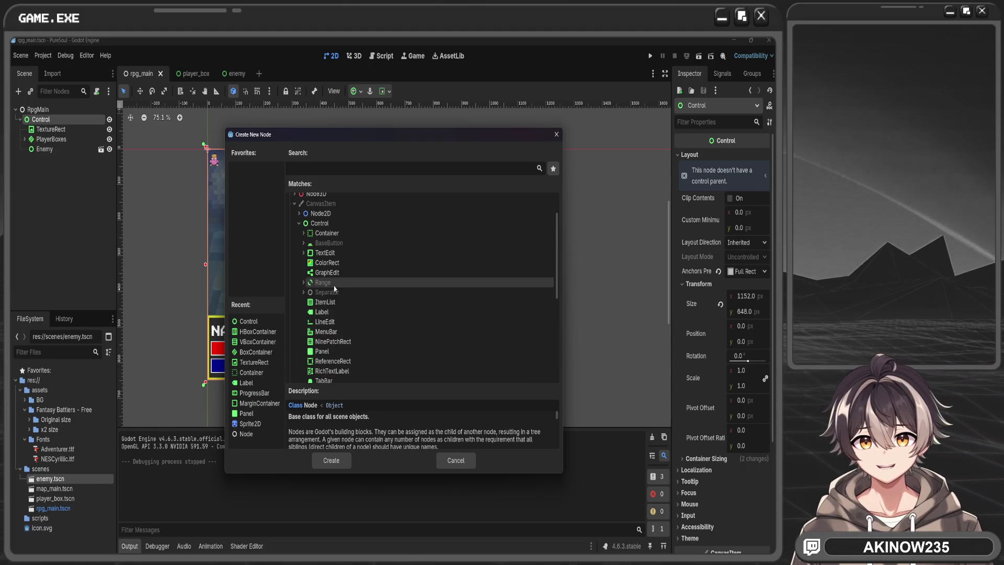
left_click(303, 233)
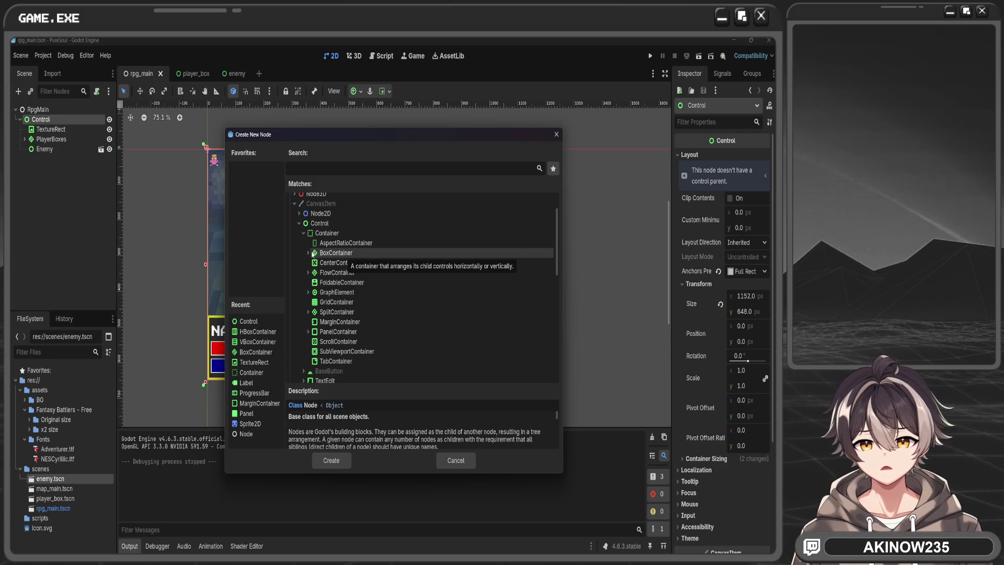
left_click(309, 253)
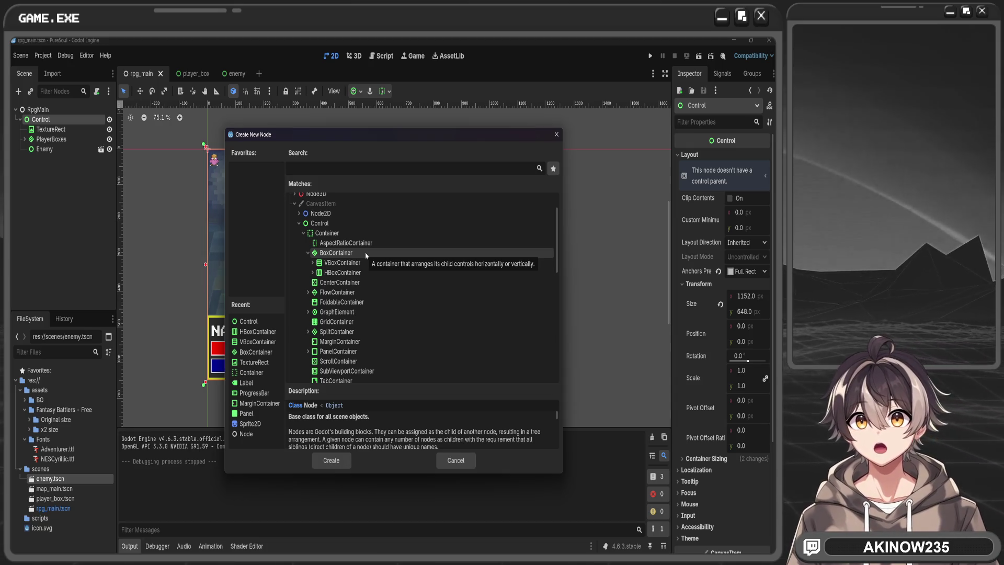
double_click(366, 255)
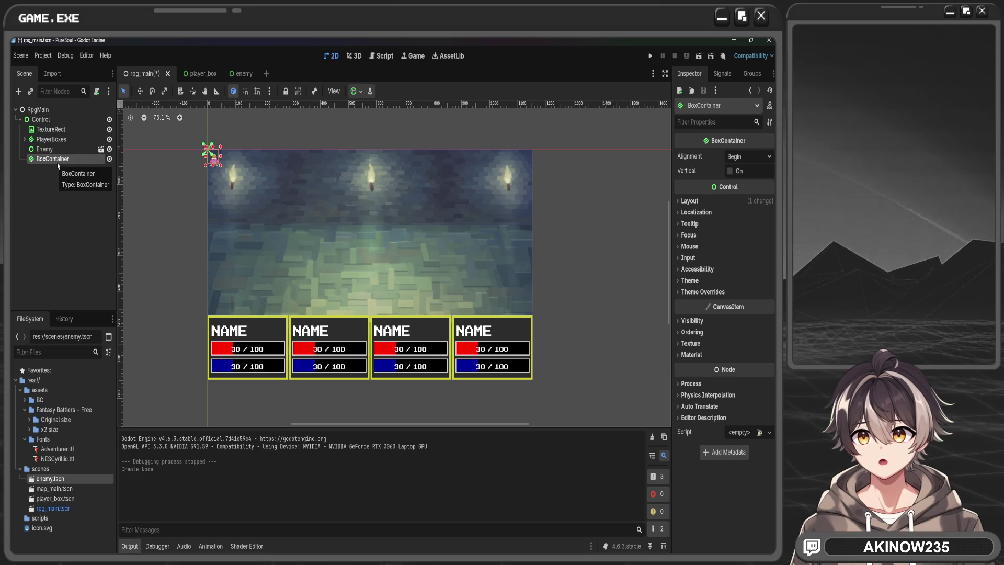
Give the BoxContainer the HCenter Wide anchor preset and toggle Vertical on and off.
left_click(355, 91)
left_click(397, 153)
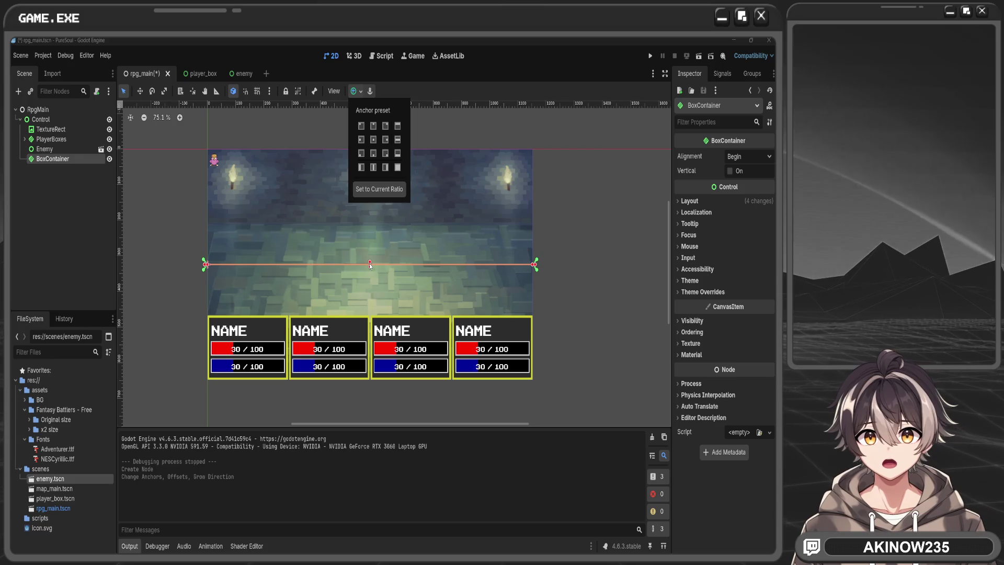
left_click(617, 212)
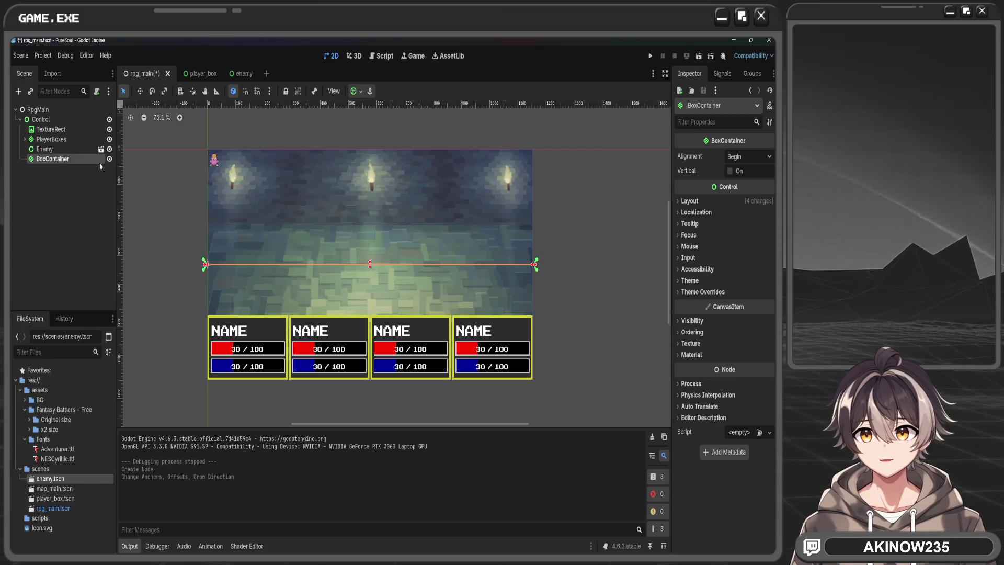
left_click(730, 171)
left_click(730, 171)
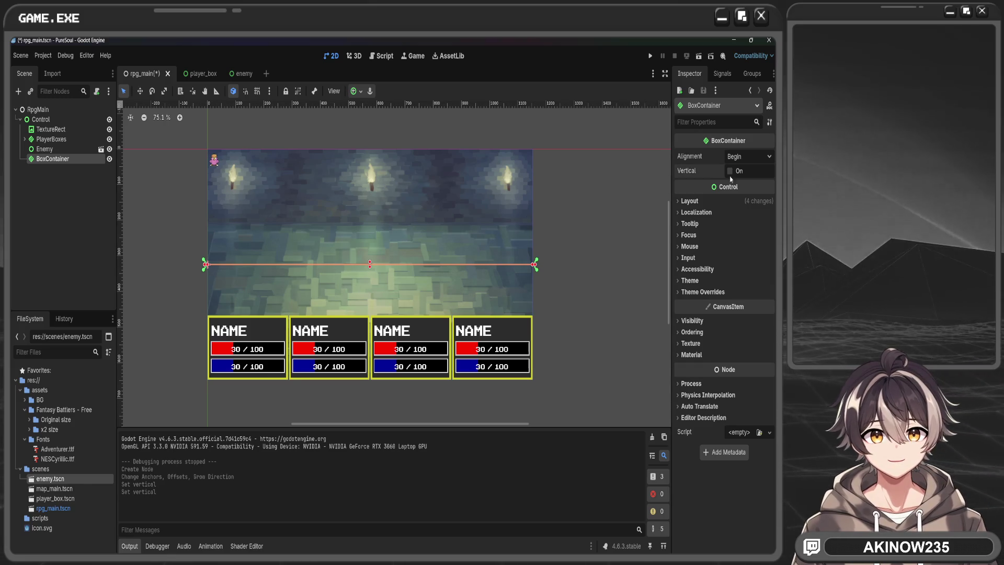
Inspect the BoxContainer's layout values against Enemy, then cut the BoxContainer from the scene.
left_click(718, 201)
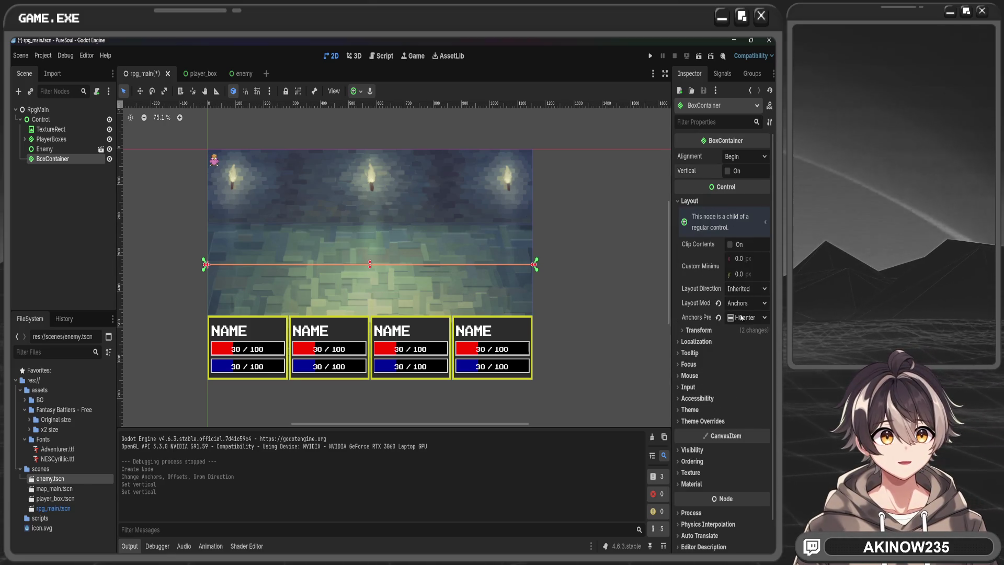
left_click(699, 330)
scroll(700, 351, "down", 3)
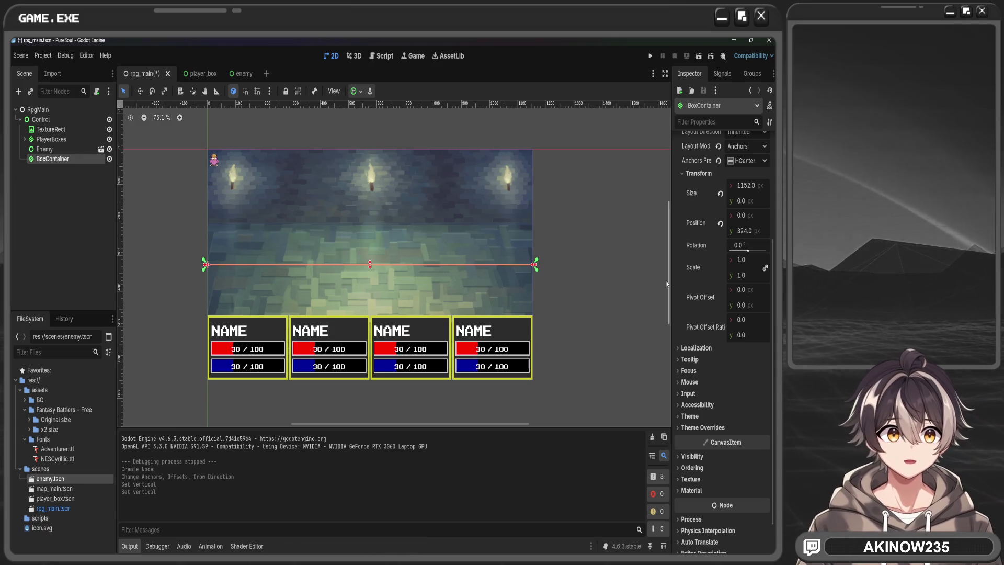
mouse_move(718, 280)
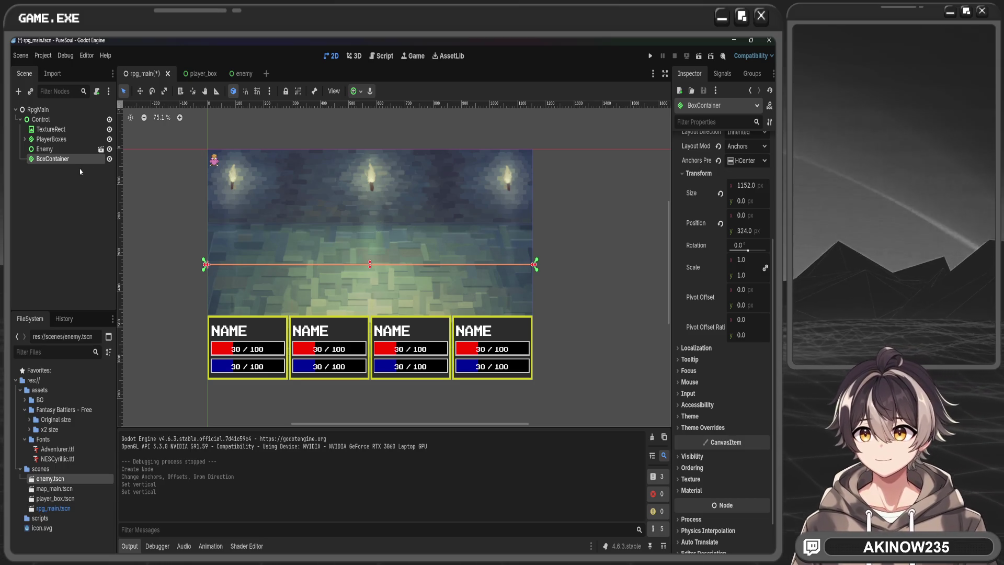
left_click(63, 150)
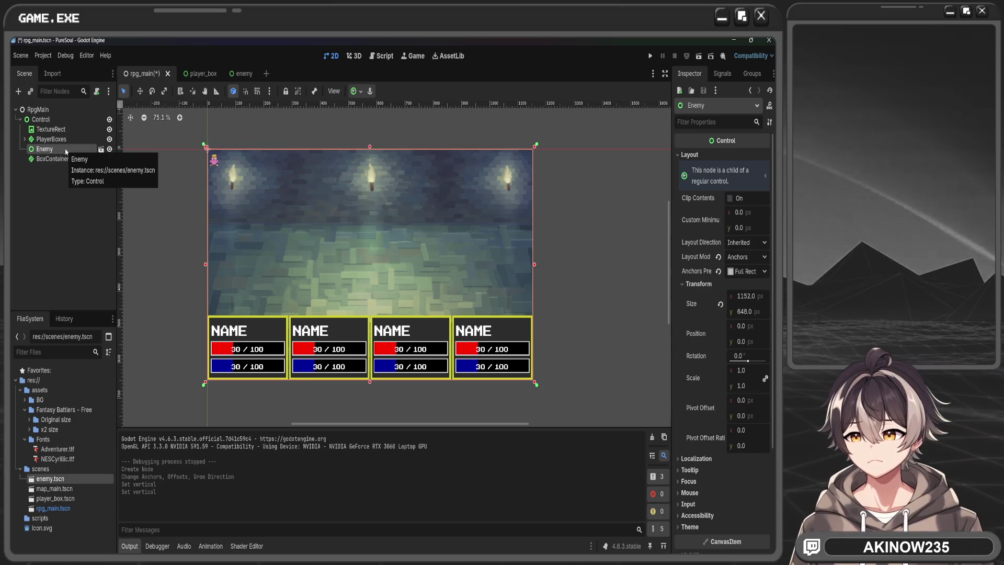
left_click(58, 158)
left_click(52, 150)
left_click(73, 160)
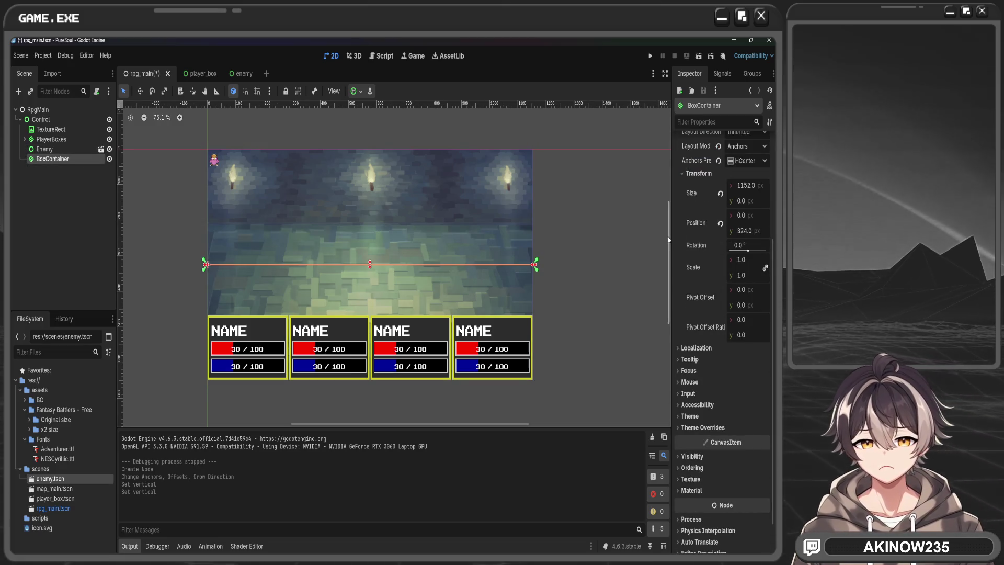
scroll(748, 230, "up", 3)
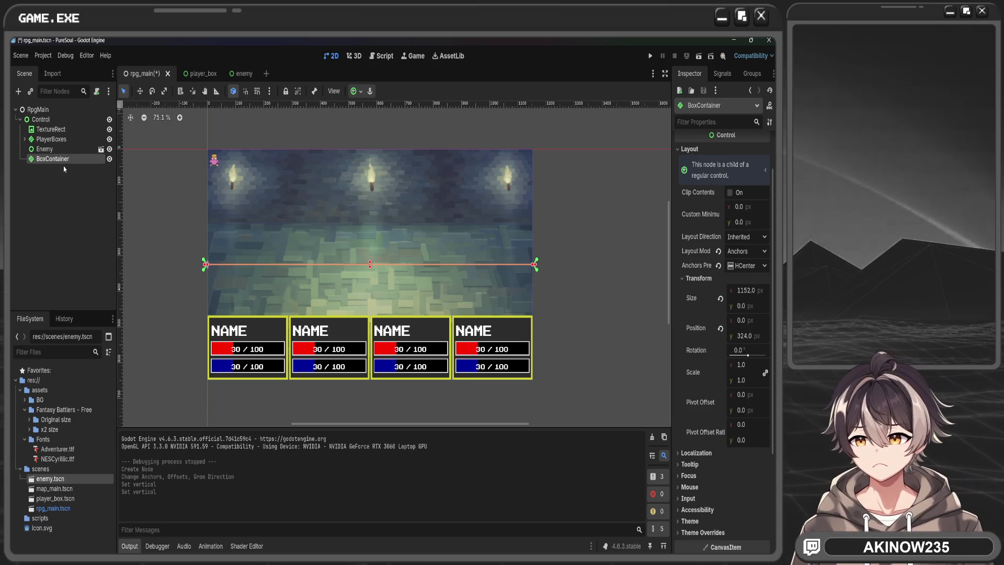
key("ctrl+x")
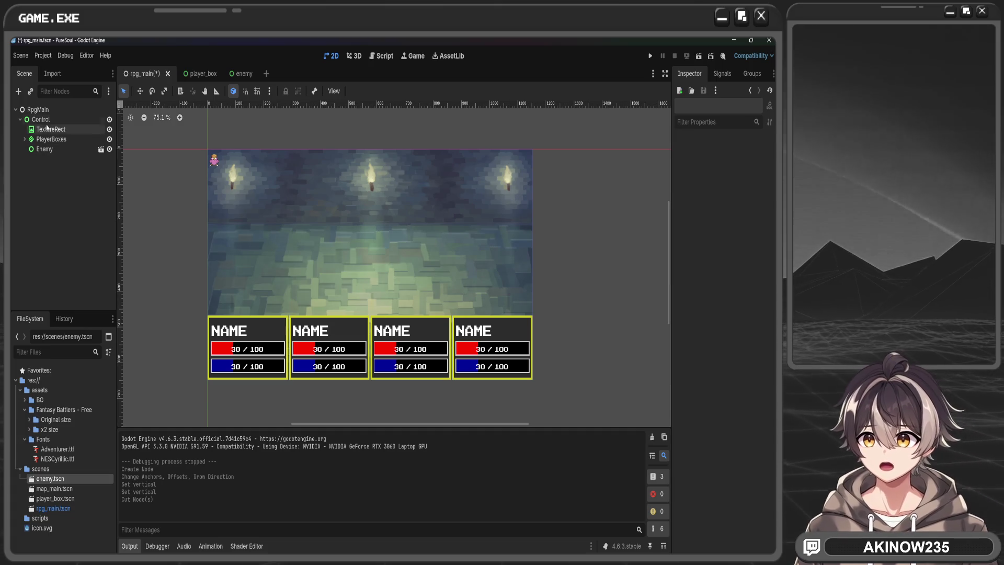
Add an HBoxContainer as a child of the Control node.
left_click(48, 120)
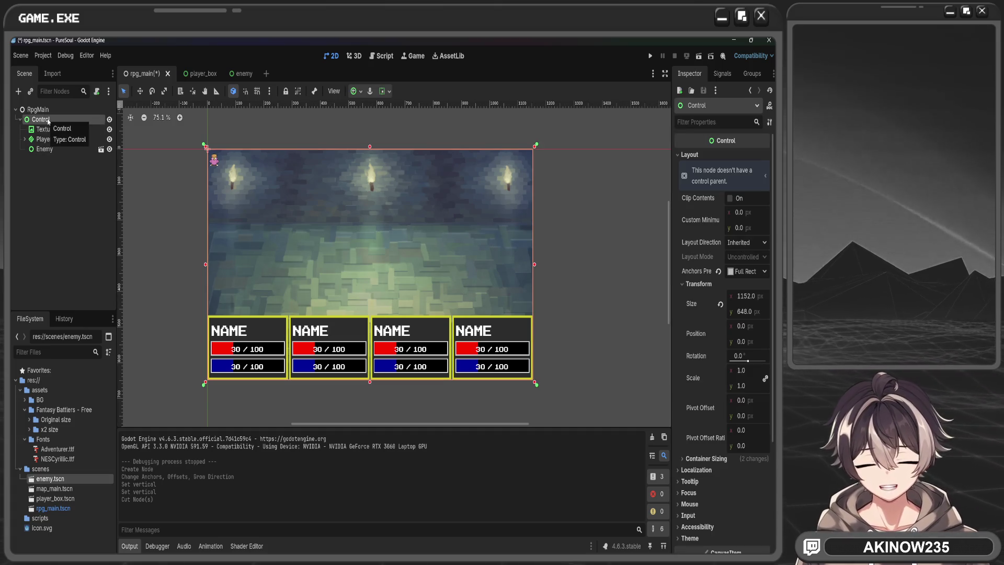
key("ctrl+a")
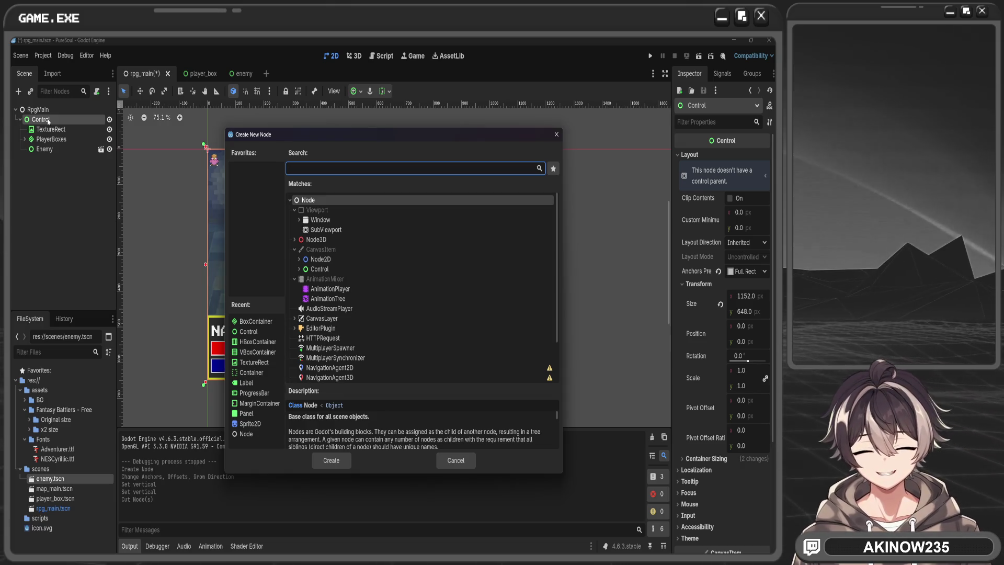
type("Hb")
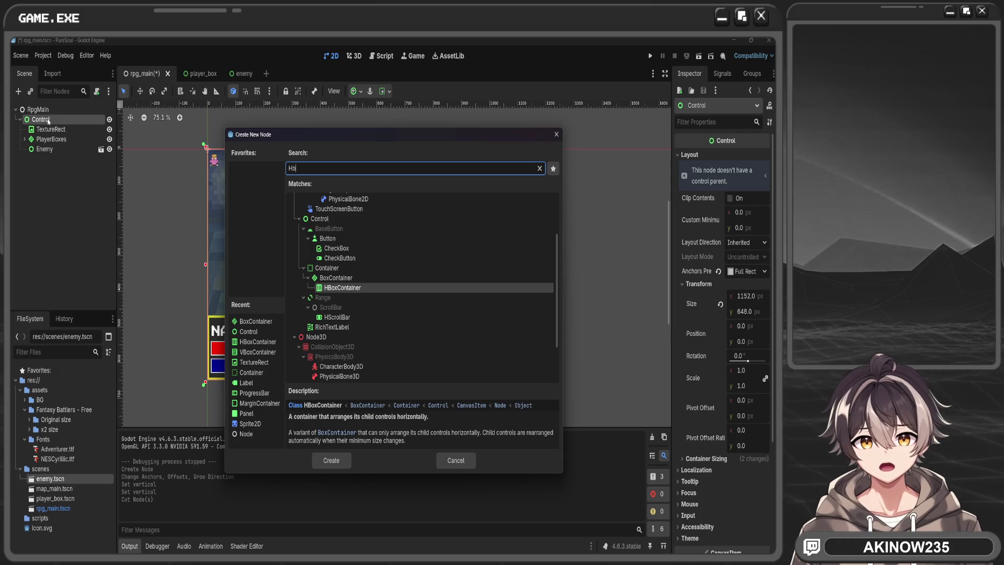
key("Return")
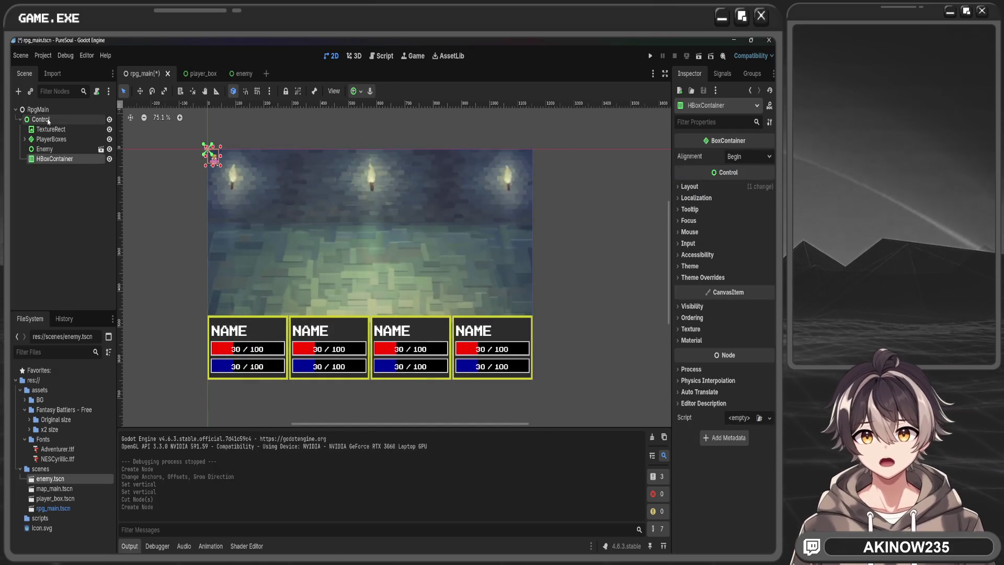
Anchor the HBoxContainer HCenter Wide, raise its top edge, and move Enemy into it.
left_click(360, 92)
left_click(399, 140)
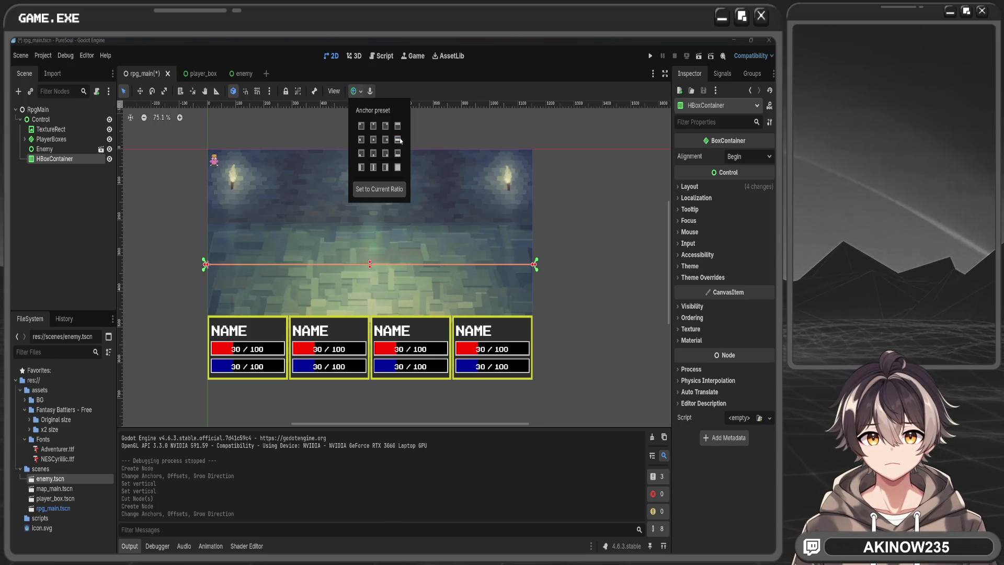
left_click(369, 264)
left_click_drag(369, 264, 369, 209)
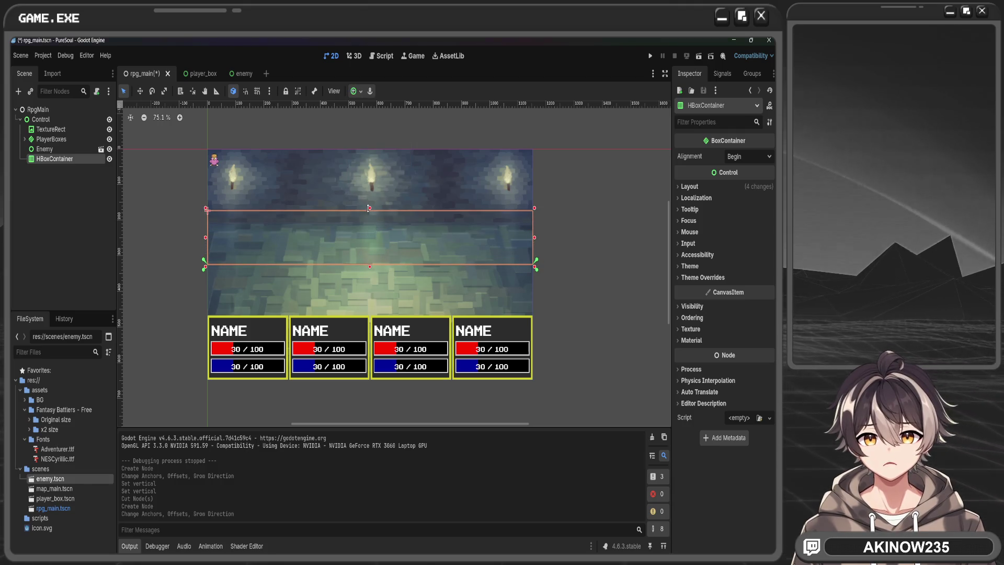
left_click_drag(60, 149, 62, 159)
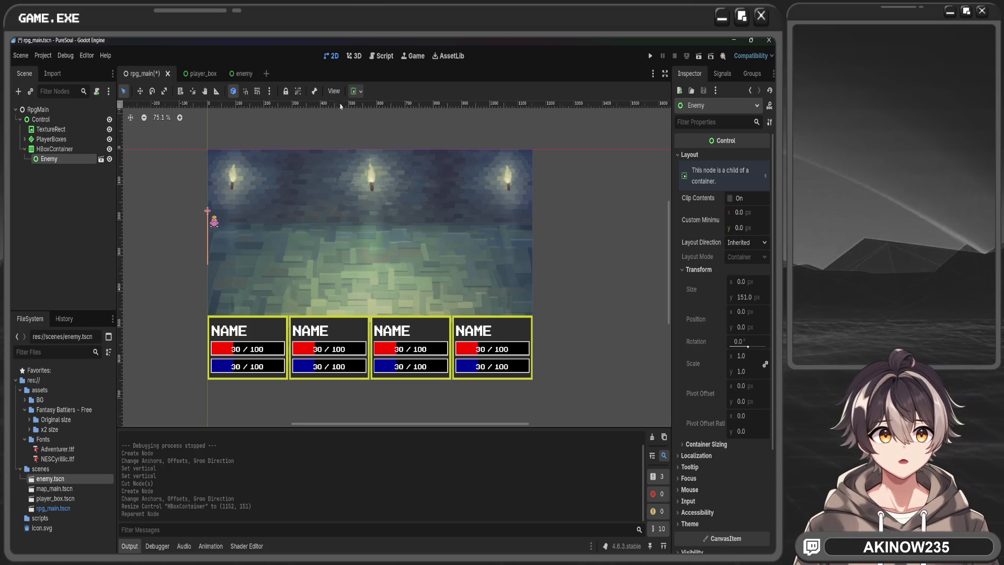
Set Enemy to expand horizontally and centre within its container cell.
left_click(356, 91)
left_click(400, 142)
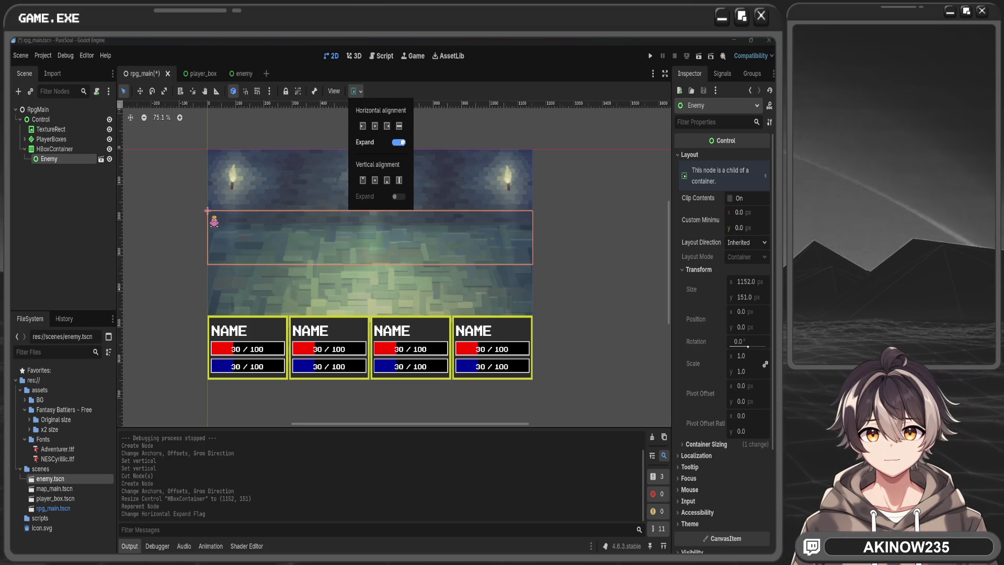
left_click(376, 126)
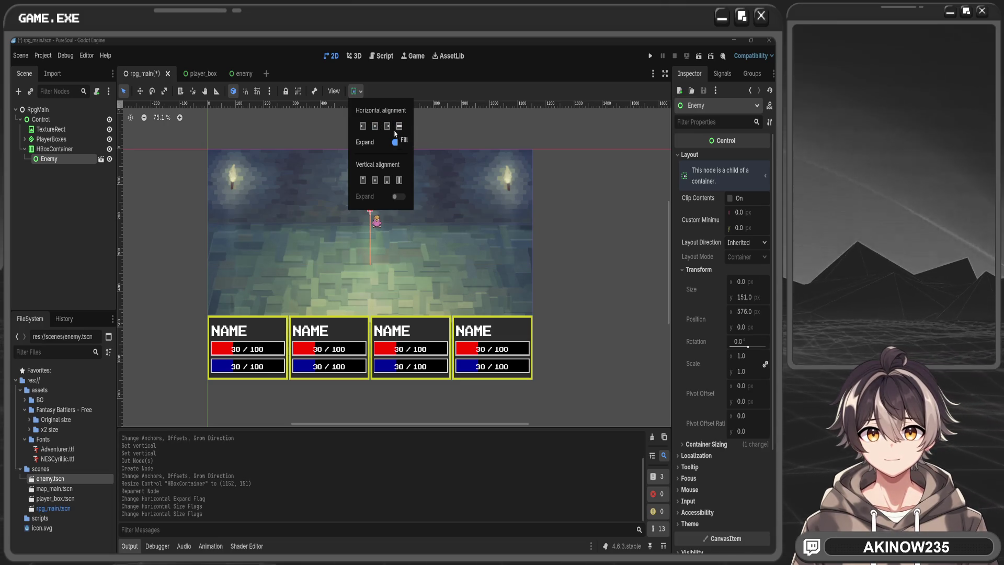
left_click(398, 180)
left_click(467, 133)
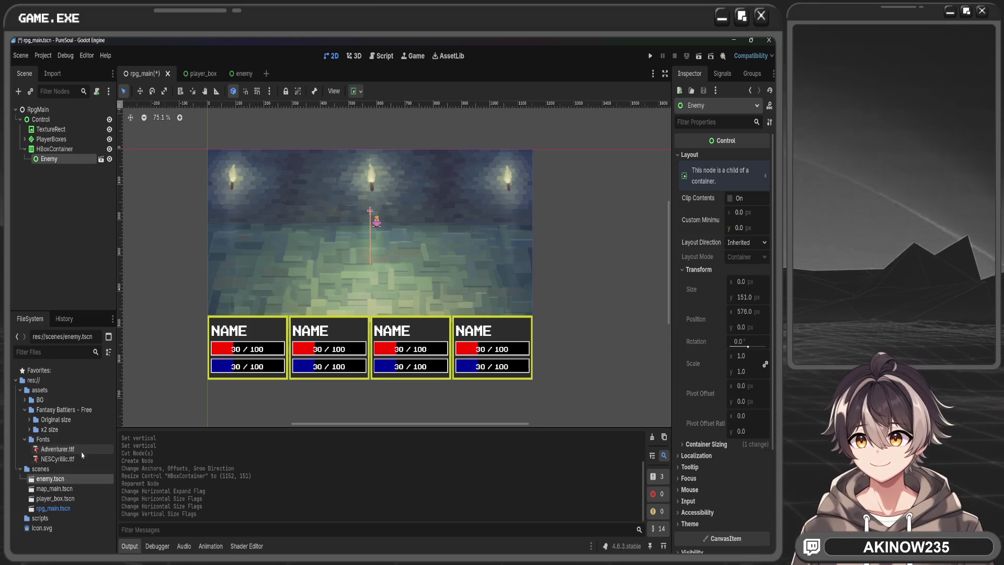
Add three more enemy.tscn instances (Enemy2 to Enemy4) to the HBoxContainer.
mouse_move(68, 481)
left_mouse_down()
mouse_move(79, 177)
mouse_move(68, 150)
left_mouse_up()
left_click_drag(57, 480, 56, 153)
left_click_drag(52, 479, 70, 151)
mouse_move(62, 479)
left_mouse_down()
mouse_move(73, 216)
mouse_move(62, 150)
mouse_move(89, 337)
mouse_move(73, 481)
left_mouse_up()
Enable horizontal expand for Enemy2 and Enemy3.
left_click(57, 168)
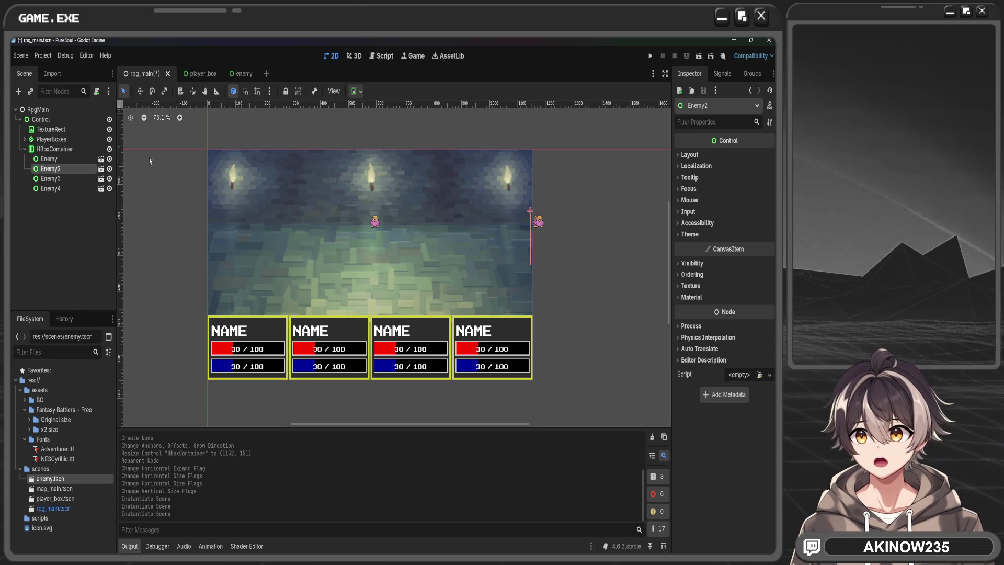
left_click(355, 91)
left_click(398, 126)
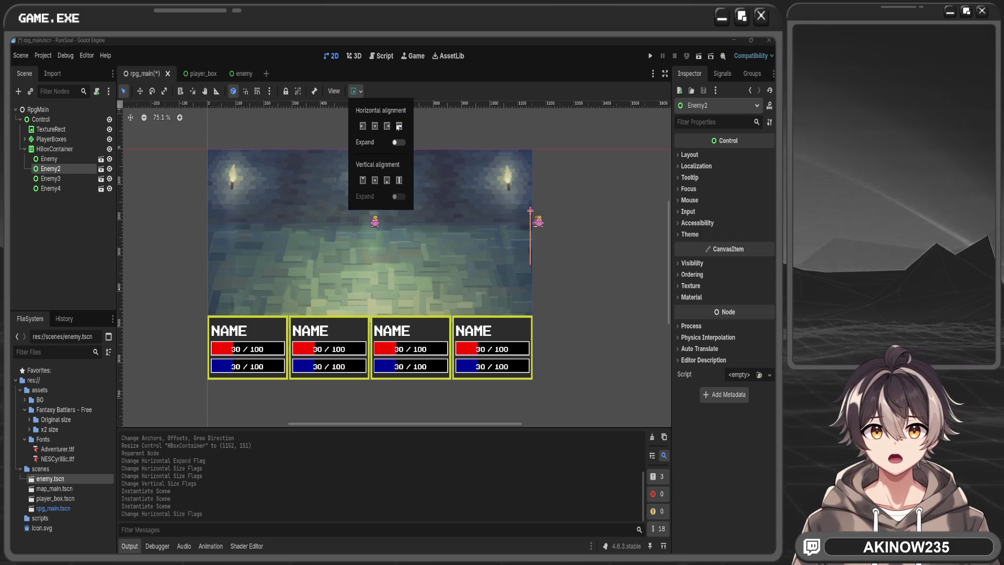
left_click(400, 143)
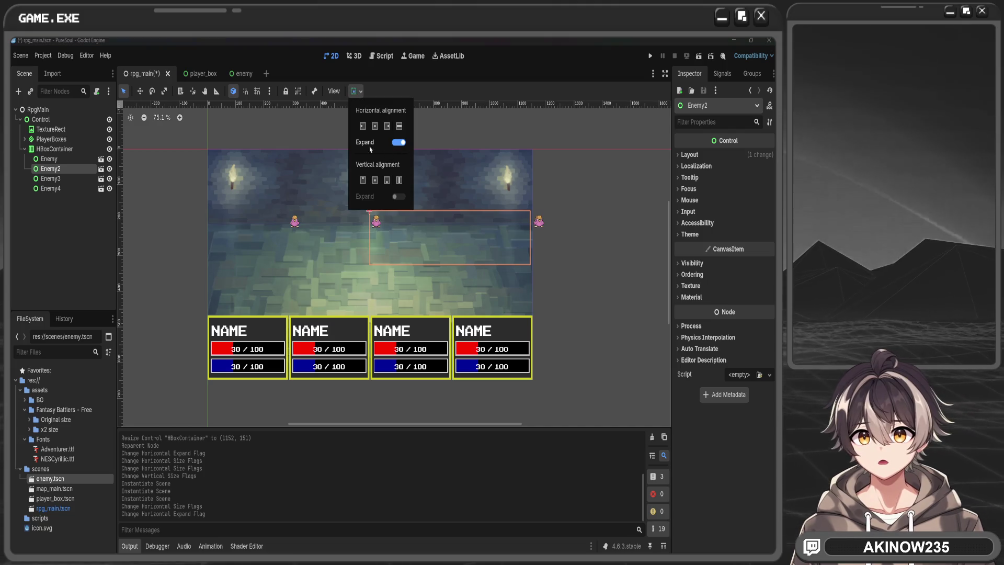
left_click(51, 178)
left_click(50, 178)
left_click(362, 91)
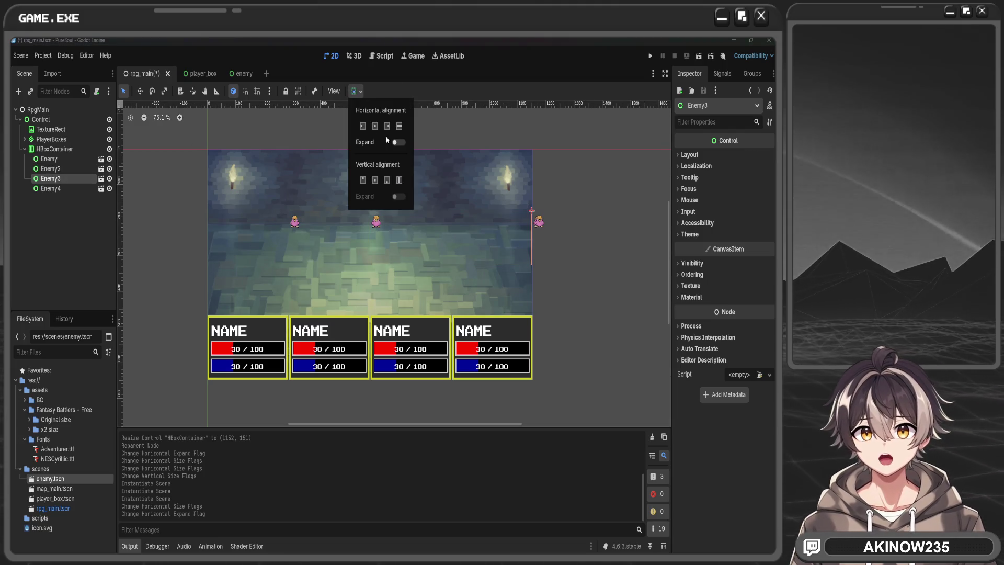
left_click(399, 142)
left_click(65, 188)
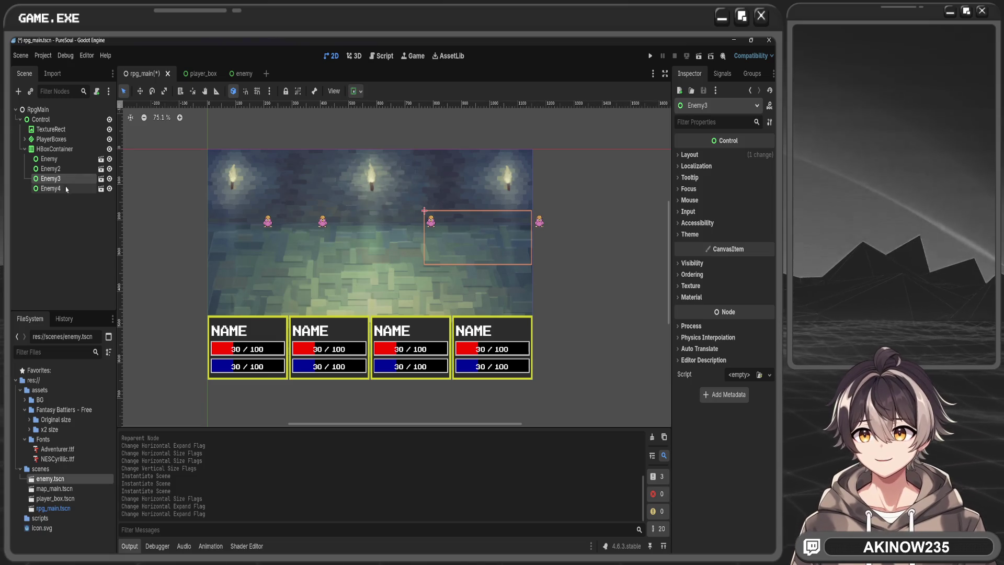
Enable horizontal expand for Enemy4 and check the HBoxContainer's spacing.
left_click(67, 187)
left_click(356, 91)
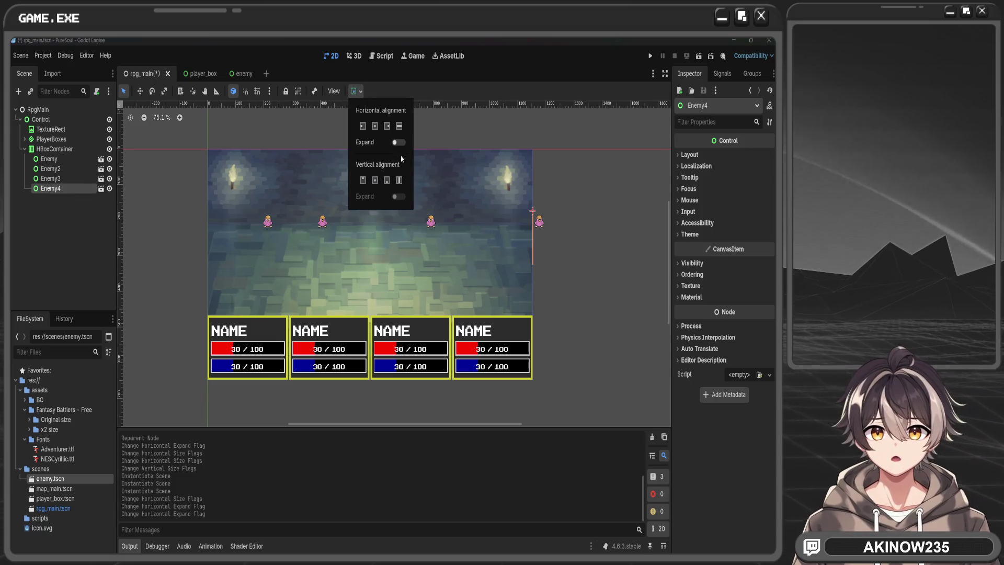
left_click(399, 142)
left_click(482, 119)
left_click(569, 211)
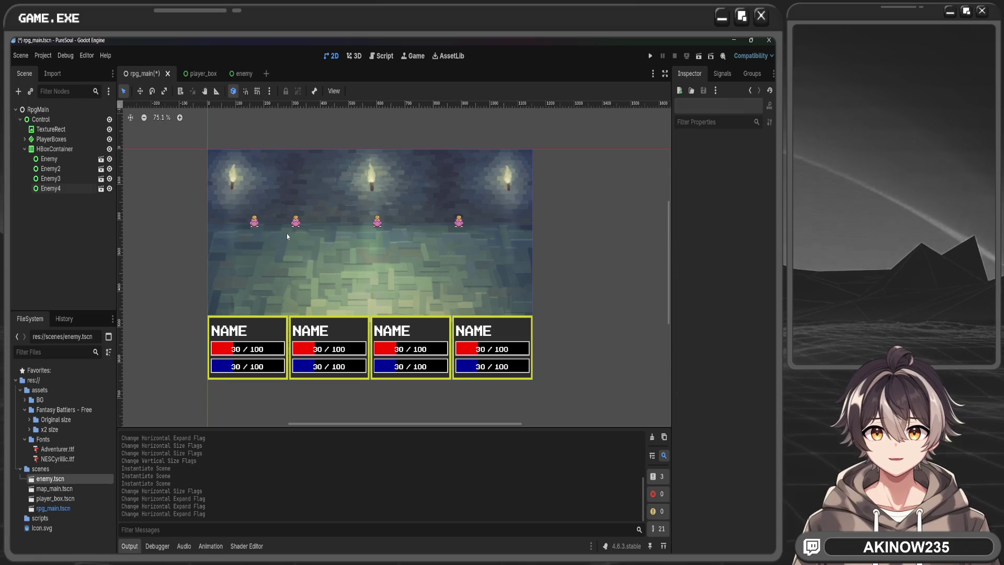
left_click(255, 240)
scroll(262, 237, "up", 4)
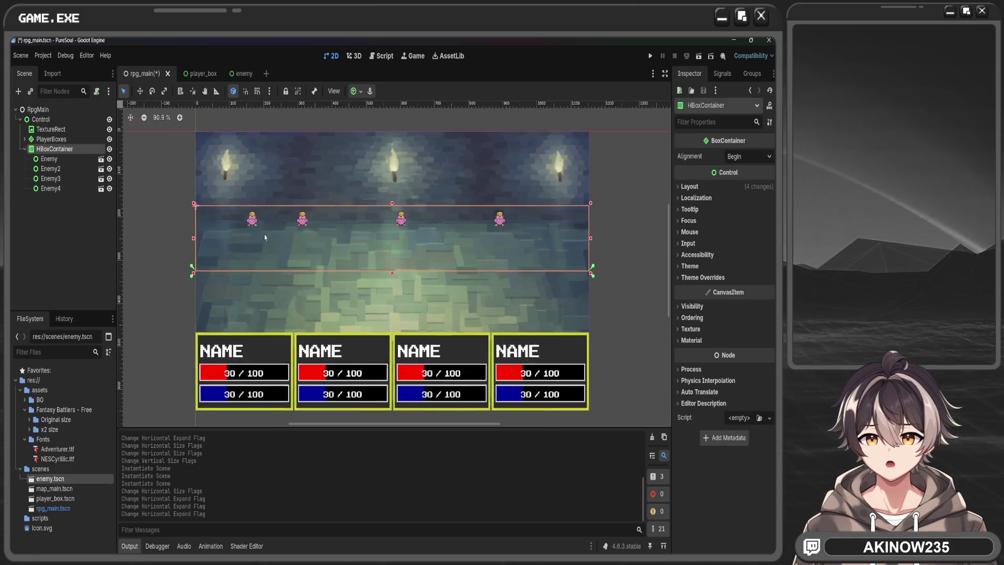
Centre Enemy vertically in its container cell.
scroll(345, 227, "down", 10)
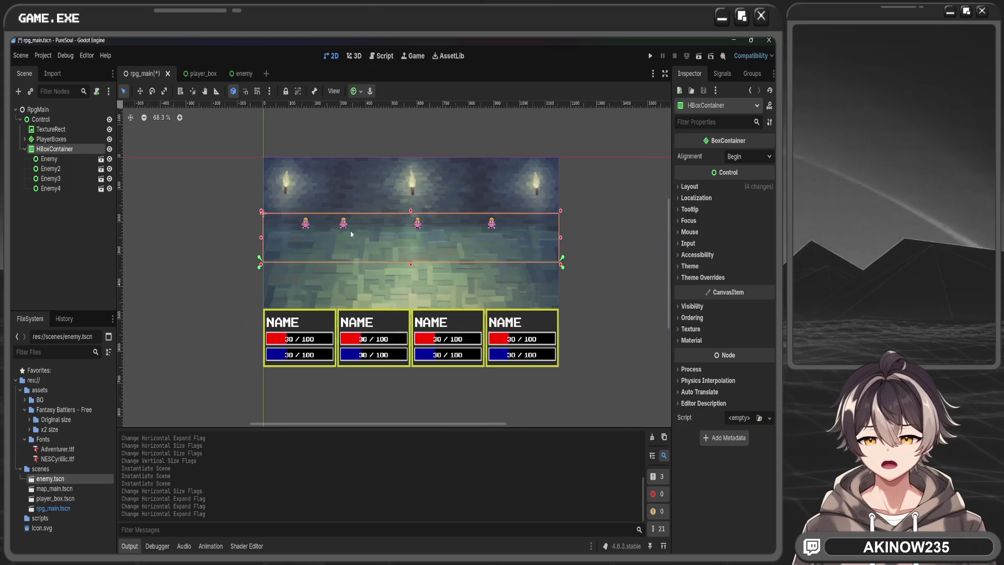
left_click(54, 170)
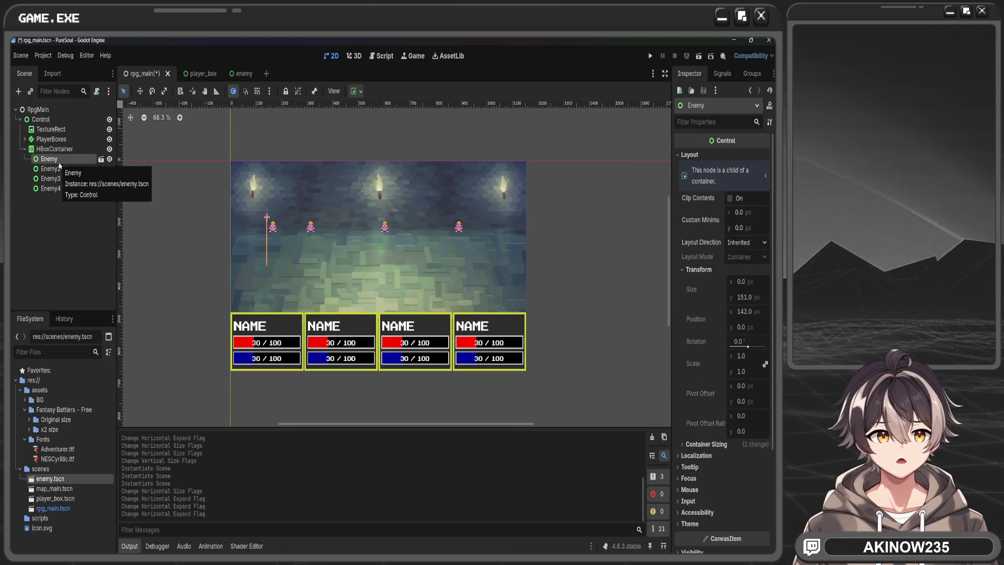
left_click(60, 178)
left_click(59, 160)
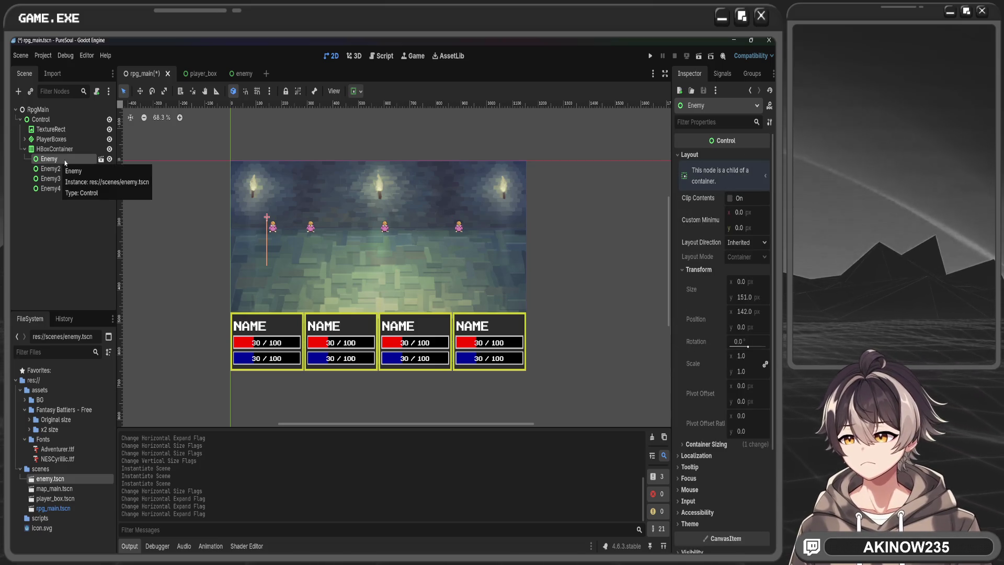
left_click(358, 92)
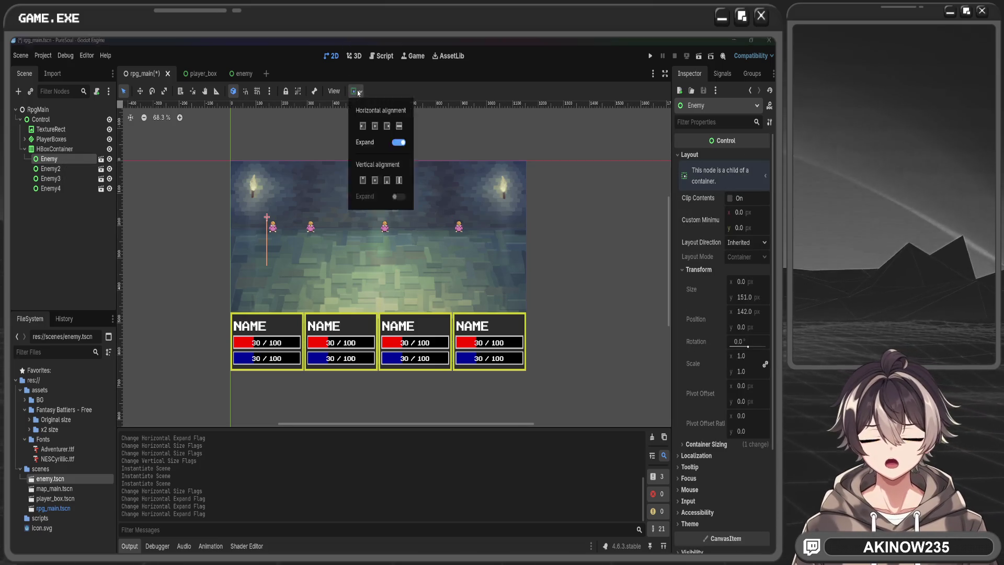
left_click(386, 180)
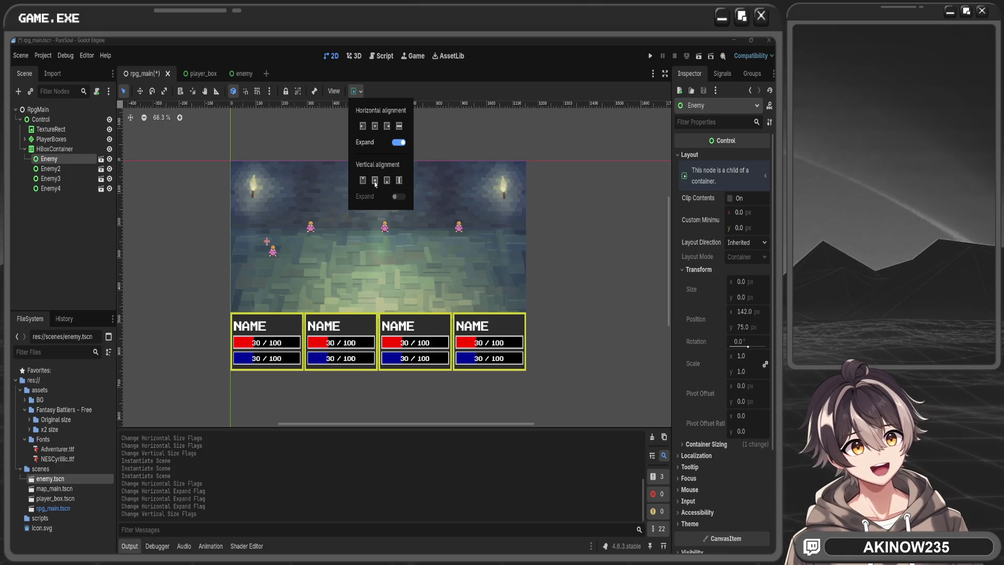
left_click(185, 171)
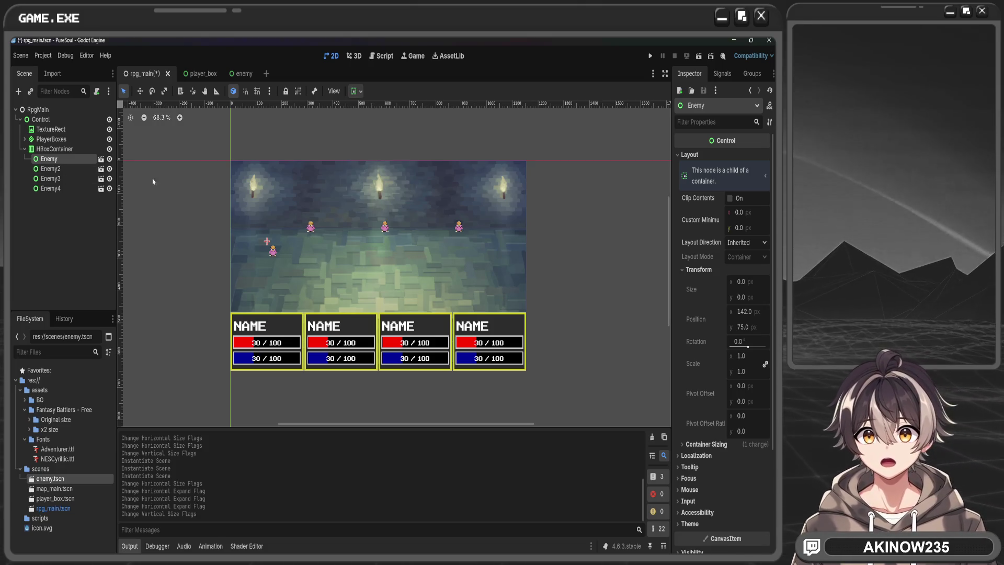
Centre Enemy2 vertically and toggle its horizontal expand.
left_click(50, 168)
left_click(354, 91)
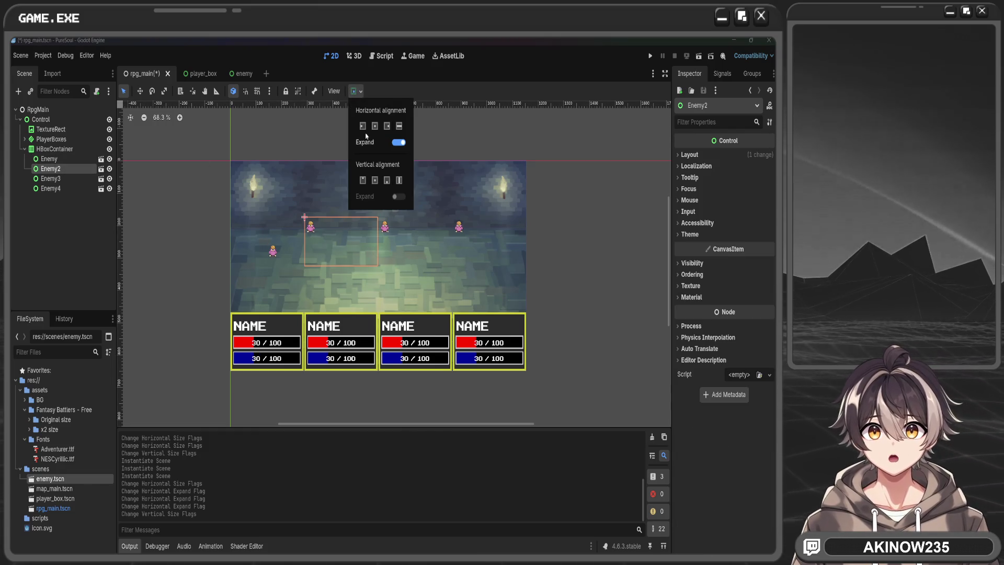
left_click(374, 179)
left_click(76, 176)
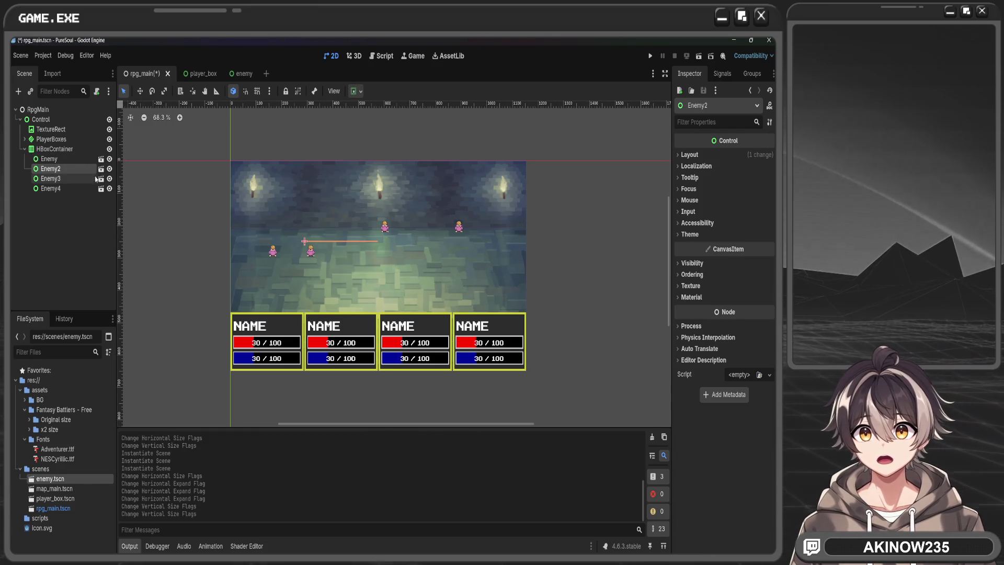
left_click(354, 91)
left_click(397, 143)
Centre Enemy3 vertically, undo the last sizing change, and select the HBoxContainer.
left_click(50, 178)
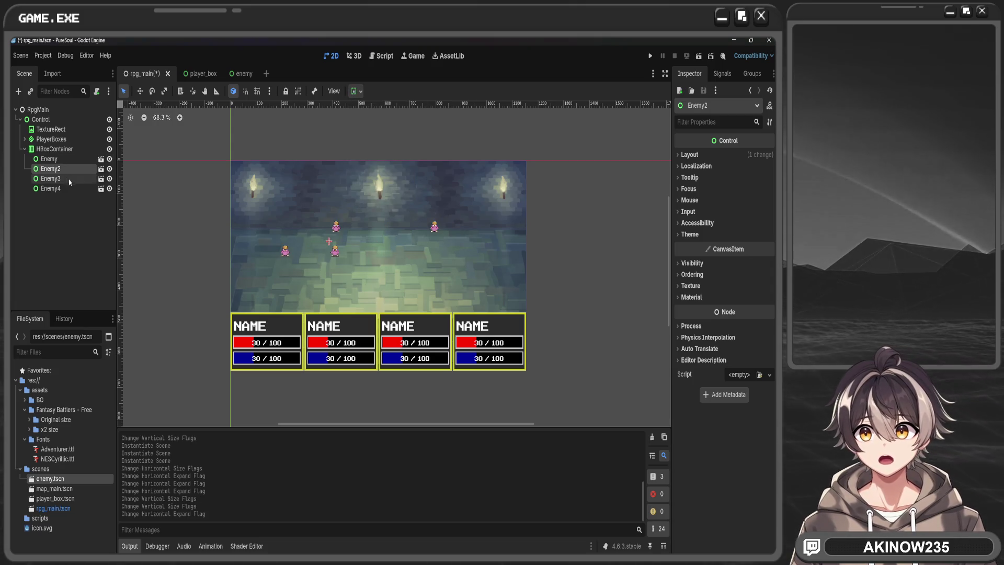
left_click(356, 91)
left_click(374, 181)
left_click(400, 143)
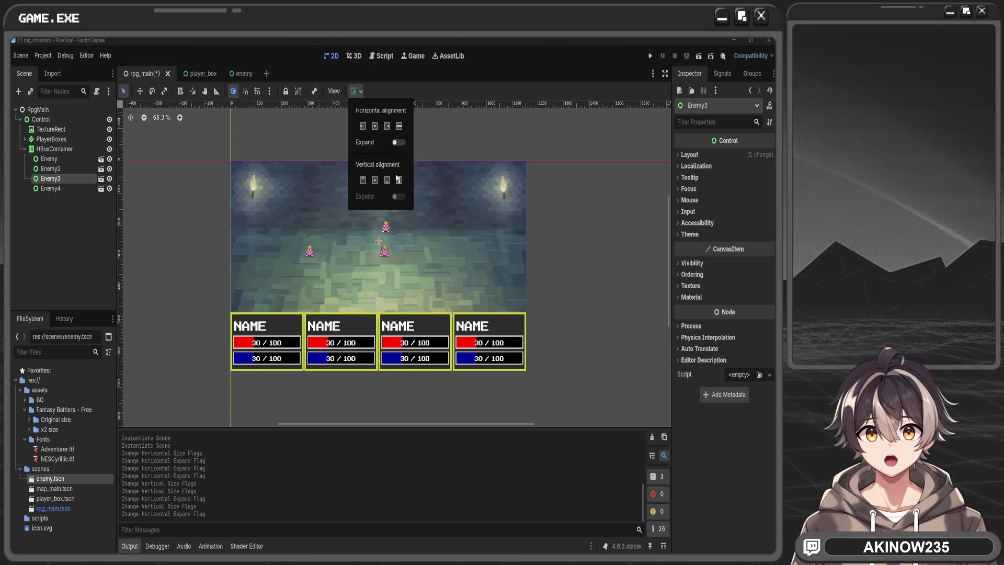
left_click(396, 143)
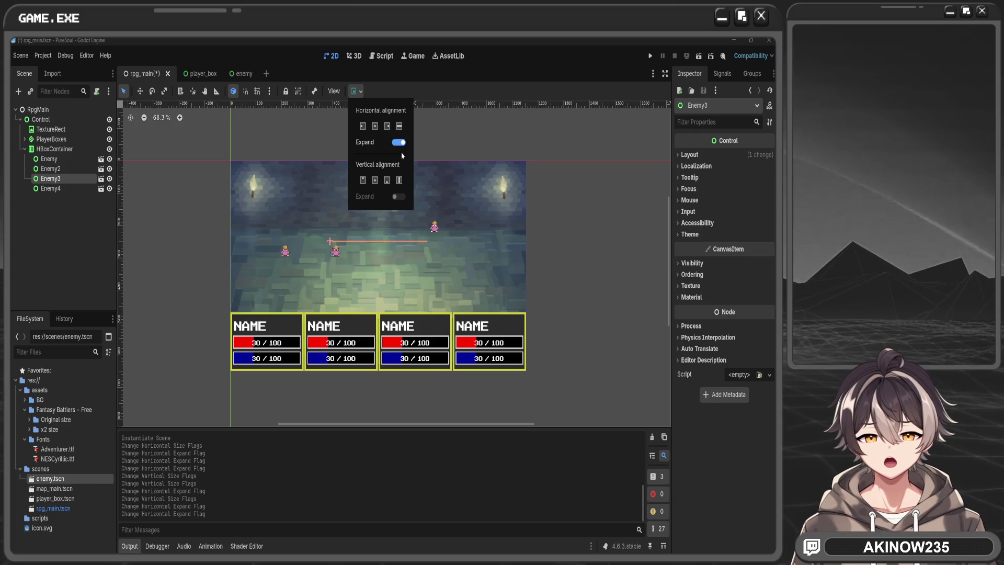
left_click(375, 181)
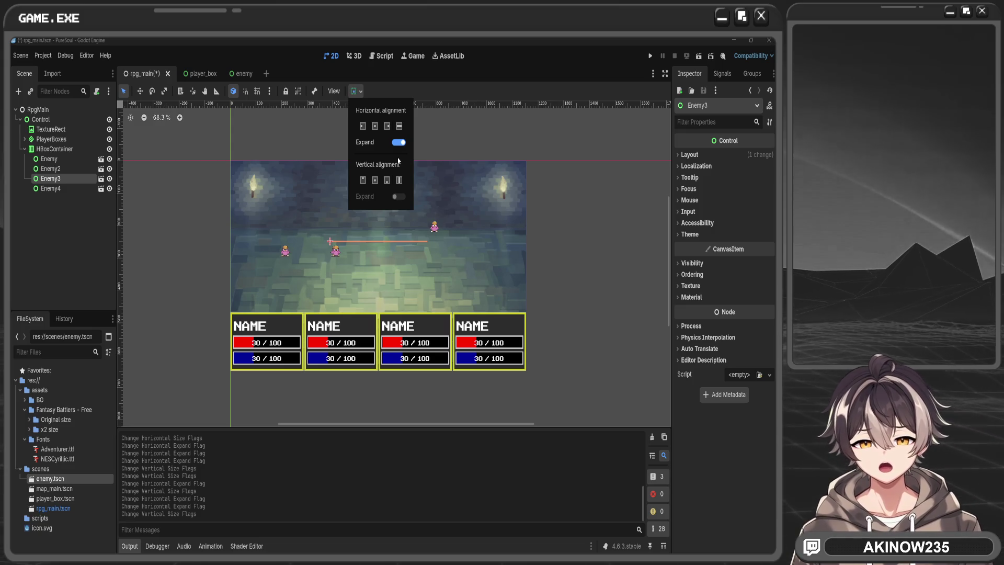
left_click(226, 262)
key("ctrl+z")
key("ctrl+z")
key("ctrl+z")
key("ctrl+z")
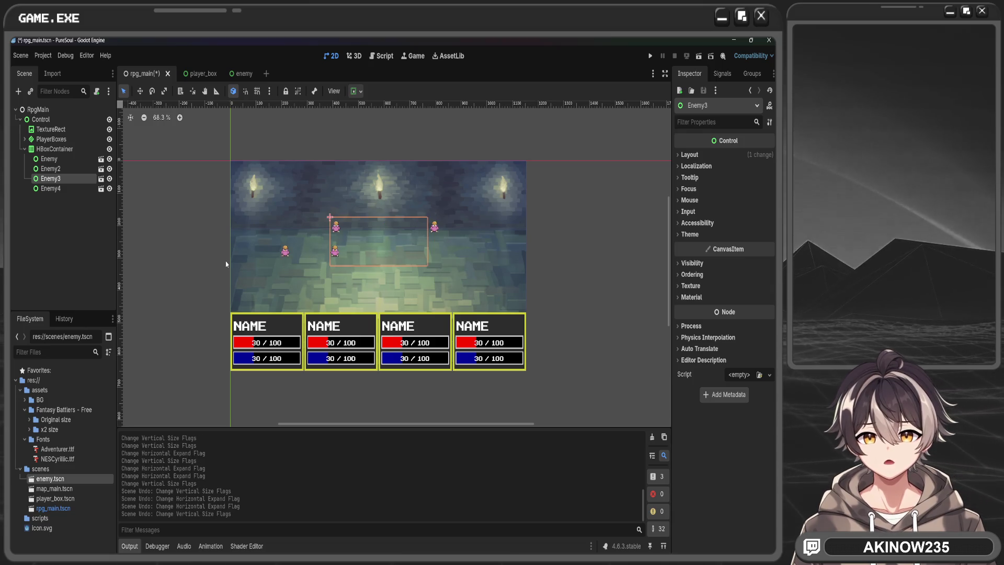
left_click(54, 149)
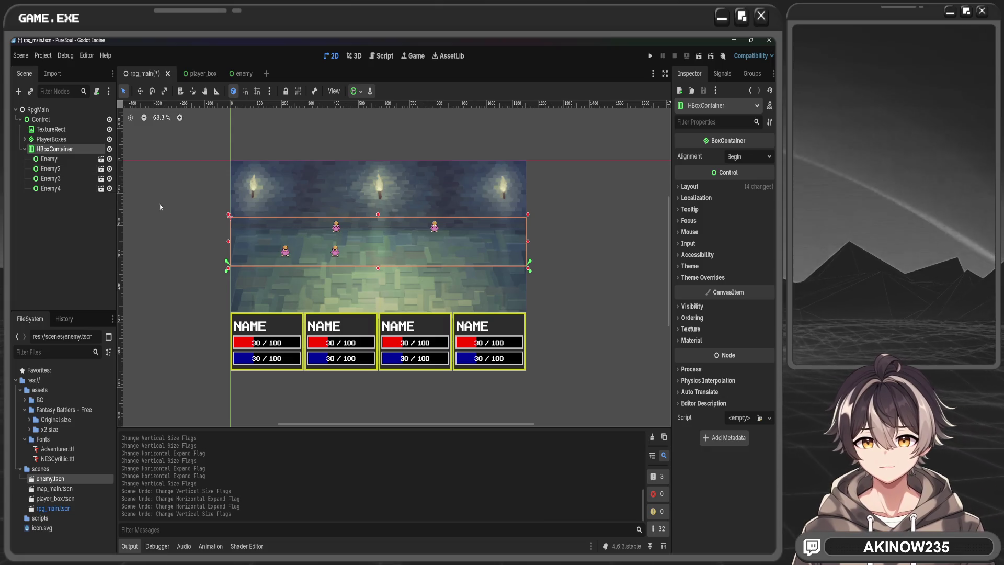
scroll(338, 219, "up", 5)
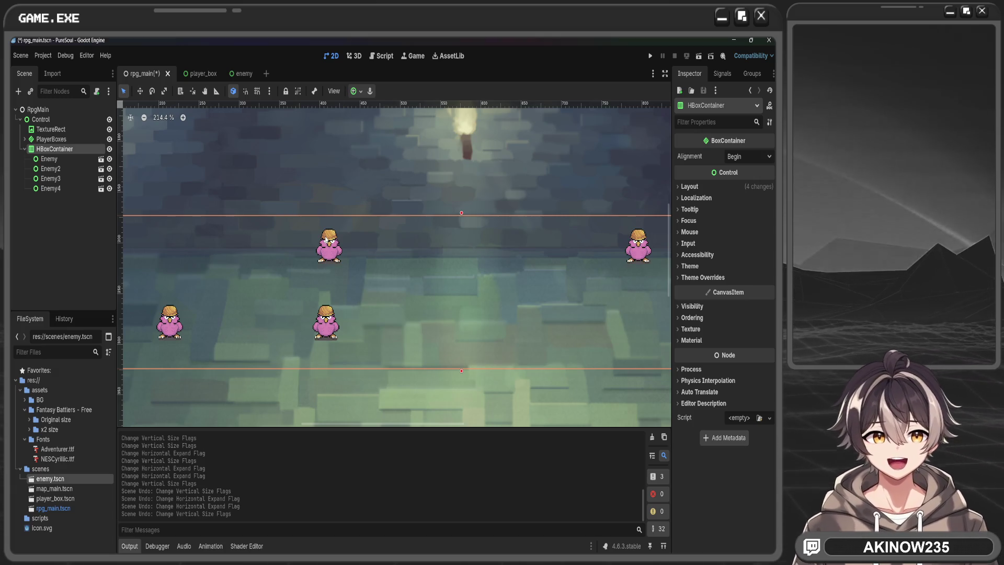
left_click(689, 186)
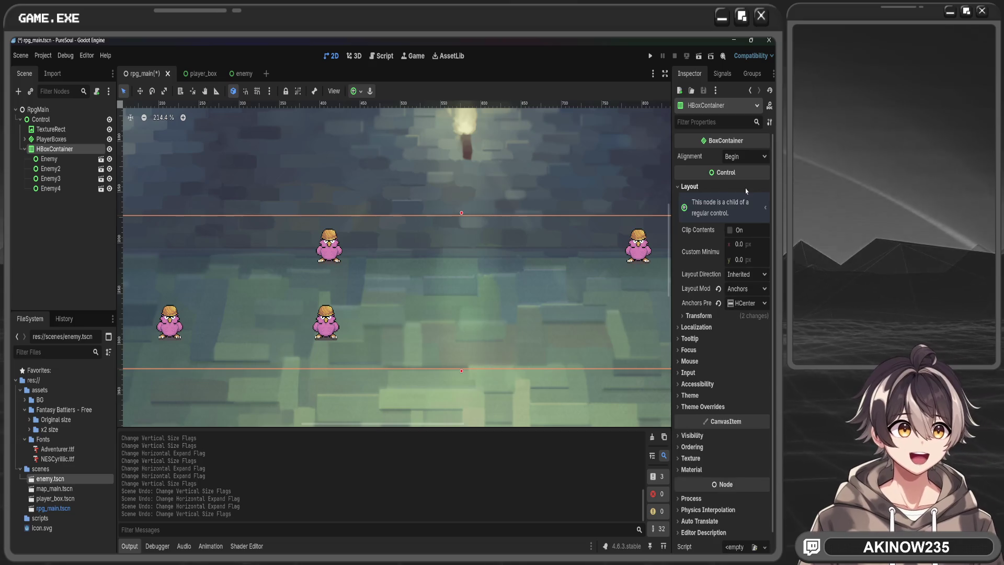
left_click(698, 316)
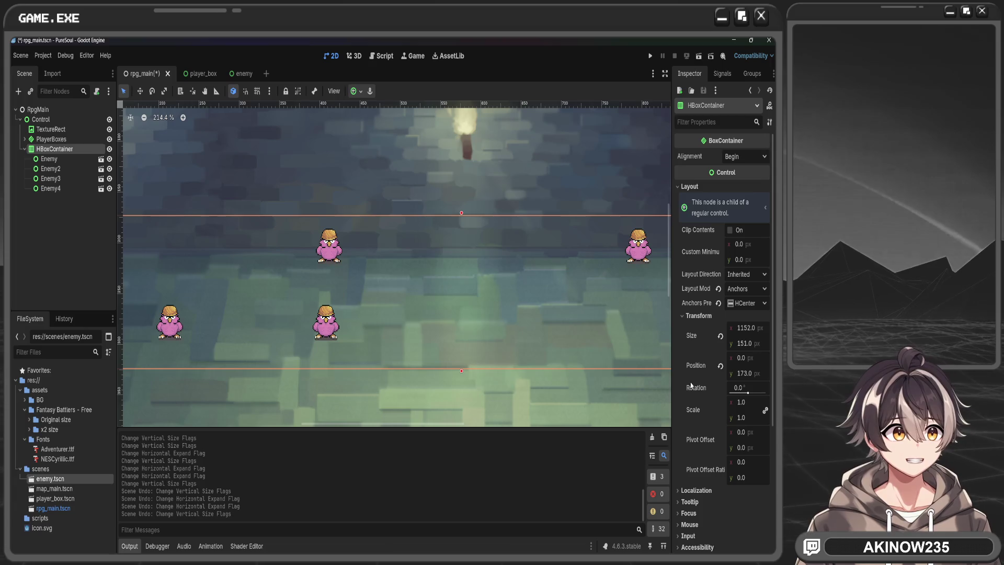
left_click(696, 315)
left_click(698, 327)
left_click(697, 327)
scroll(410, 329, "down", 5)
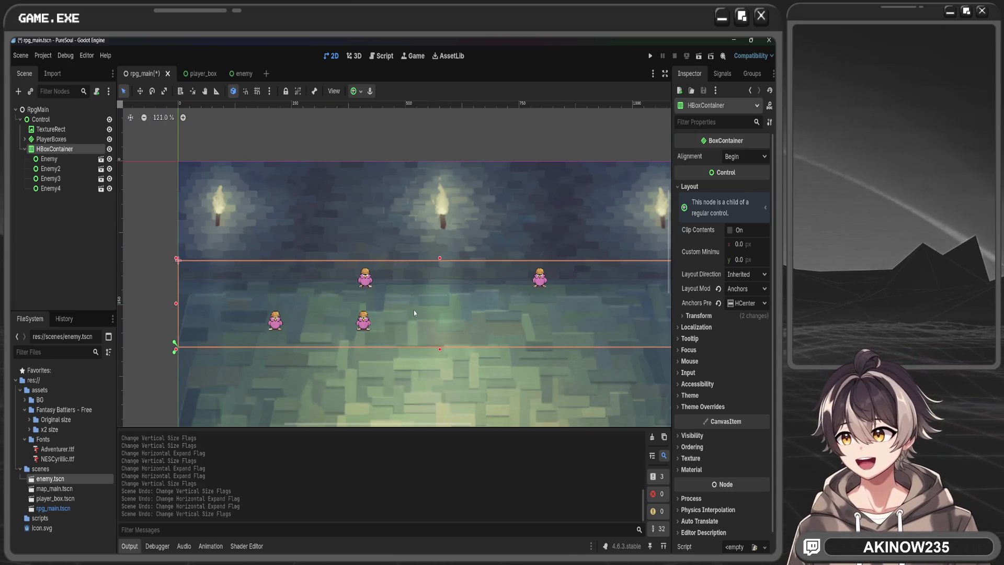
left_click(50, 159)
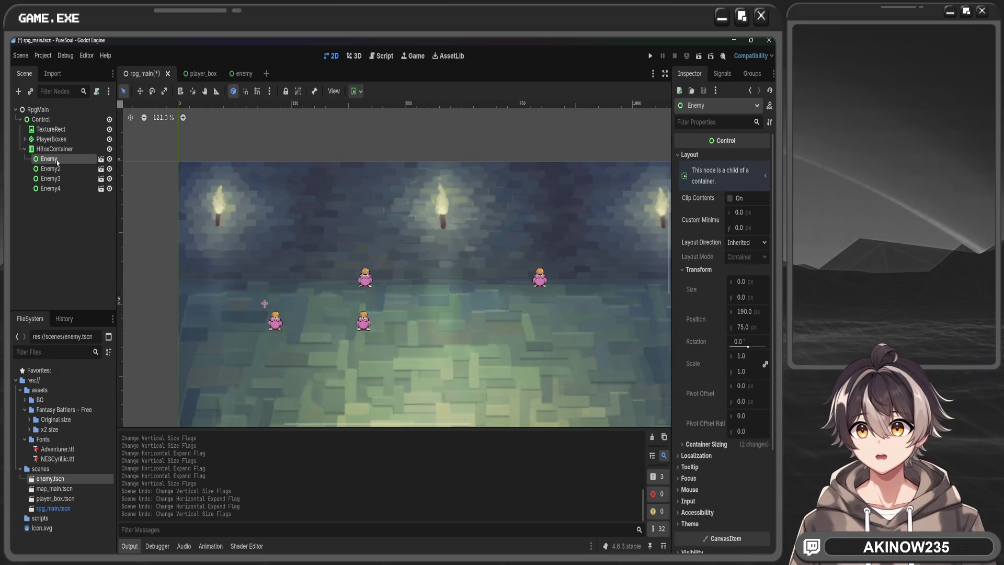
left_click(60, 149)
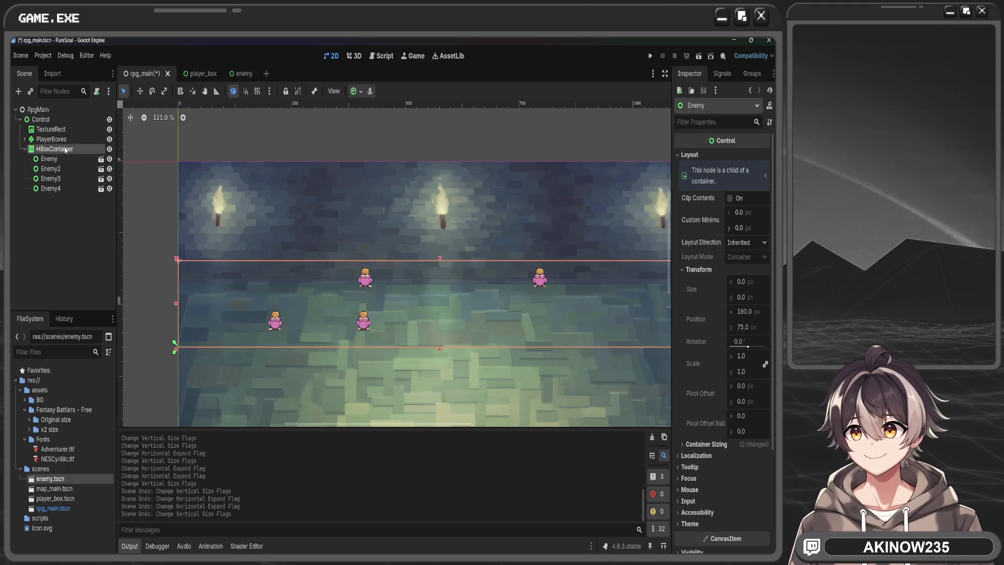
left_click(64, 149)
key("Escape")
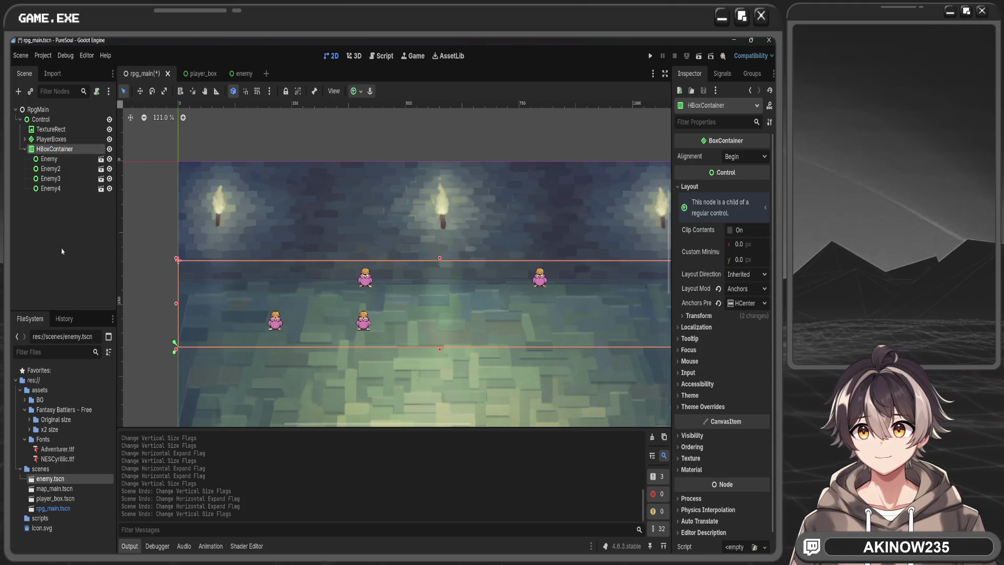
Anchor the enemy HBoxContainer wide across the scene and make it taller.
left_click(359, 91)
left_click(399, 159)
scroll(438, 258, "down", 3)
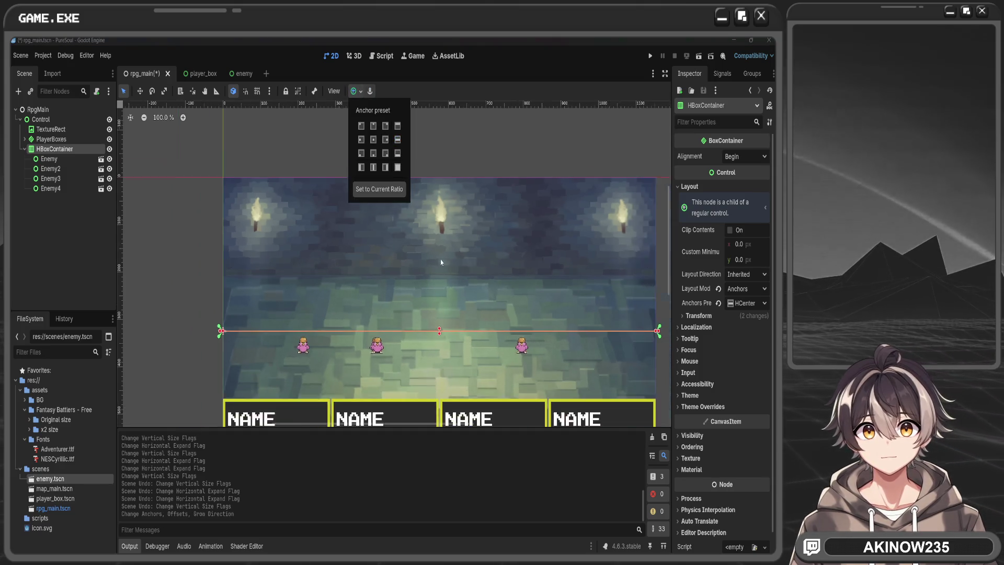
mouse_move(439, 324)
left_mouse_down()
mouse_move(413, 288)
mouse_move(381, 273)
left_mouse_up()
Turn off horizontal expand for Enemy and Enemy3.
left_click(67, 160)
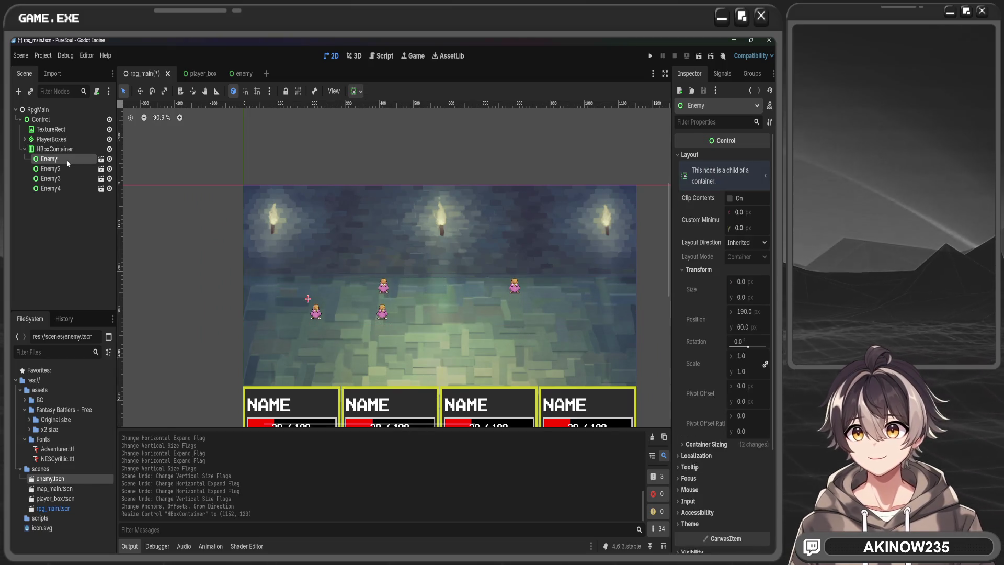
left_click(360, 94)
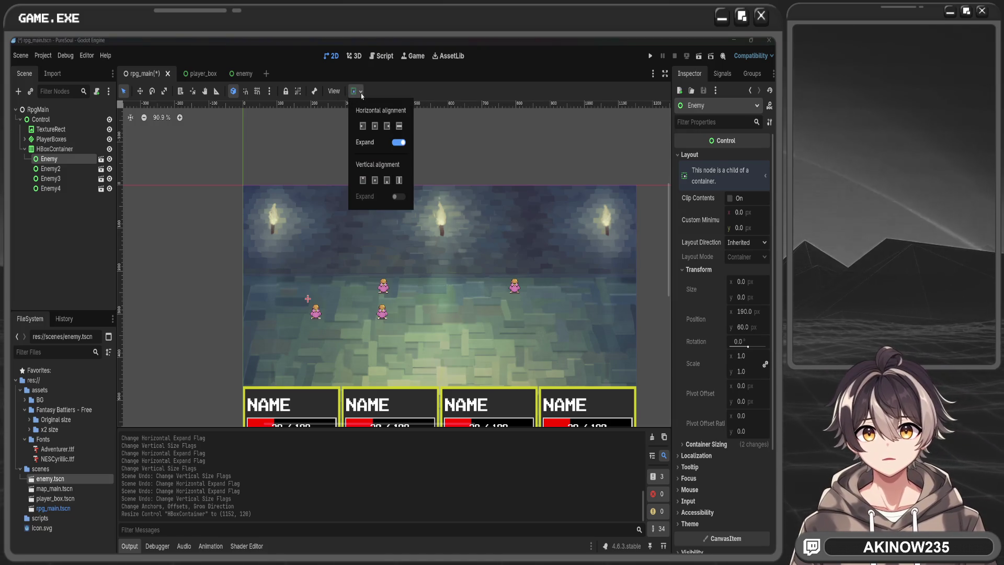
left_click(400, 144)
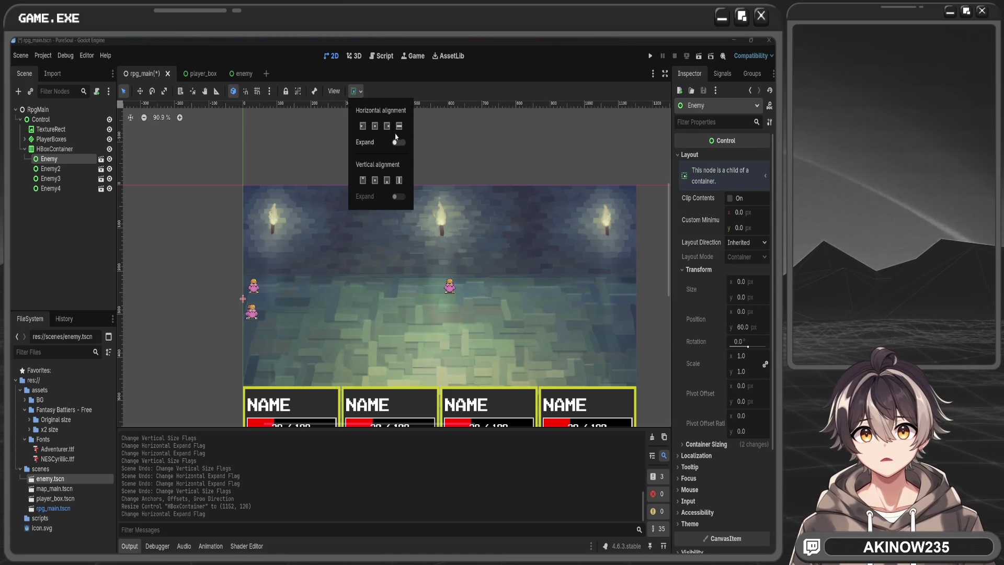
left_click(50, 168)
left_click(51, 168)
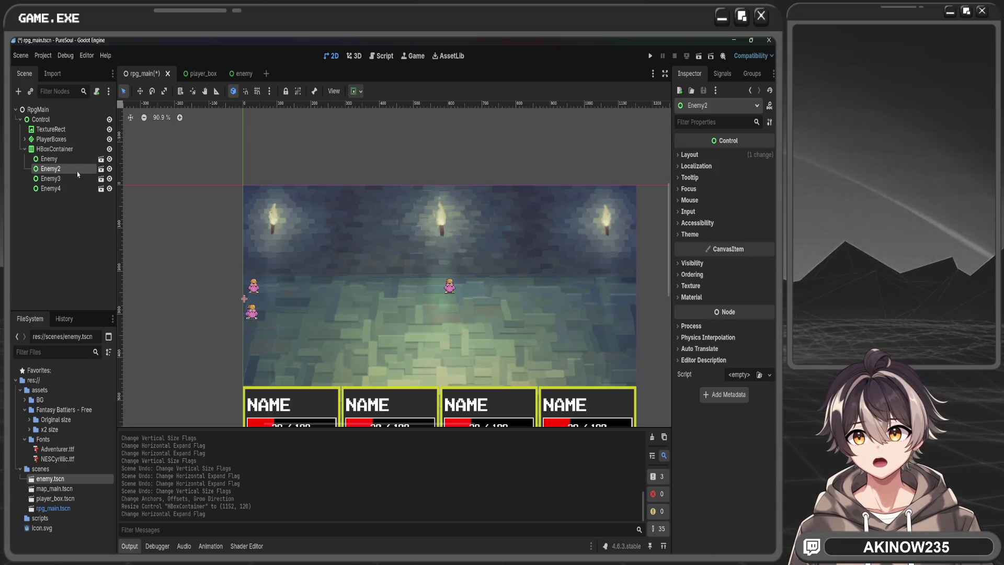
left_click(353, 93)
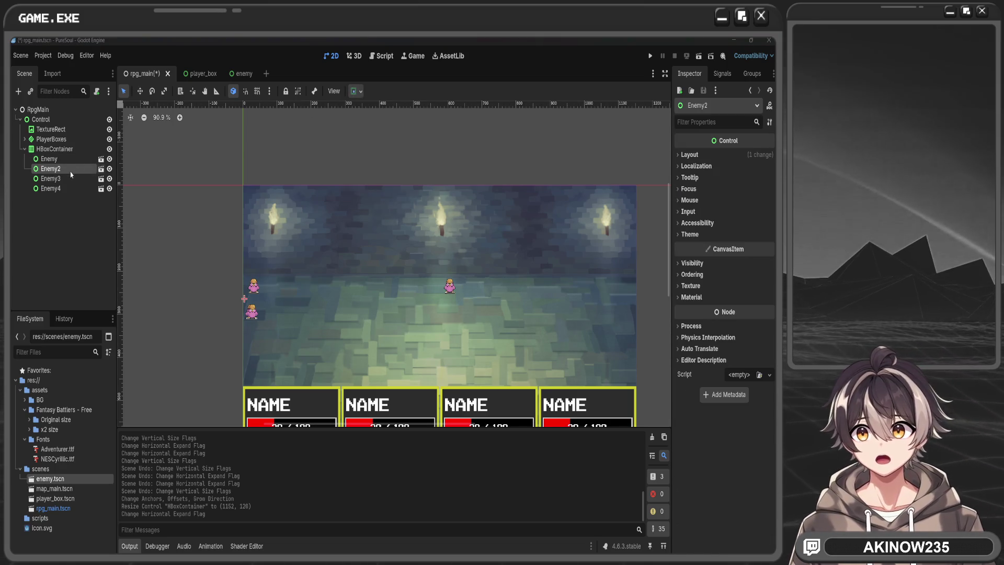
left_click(51, 179)
left_click(353, 92)
left_click(404, 142)
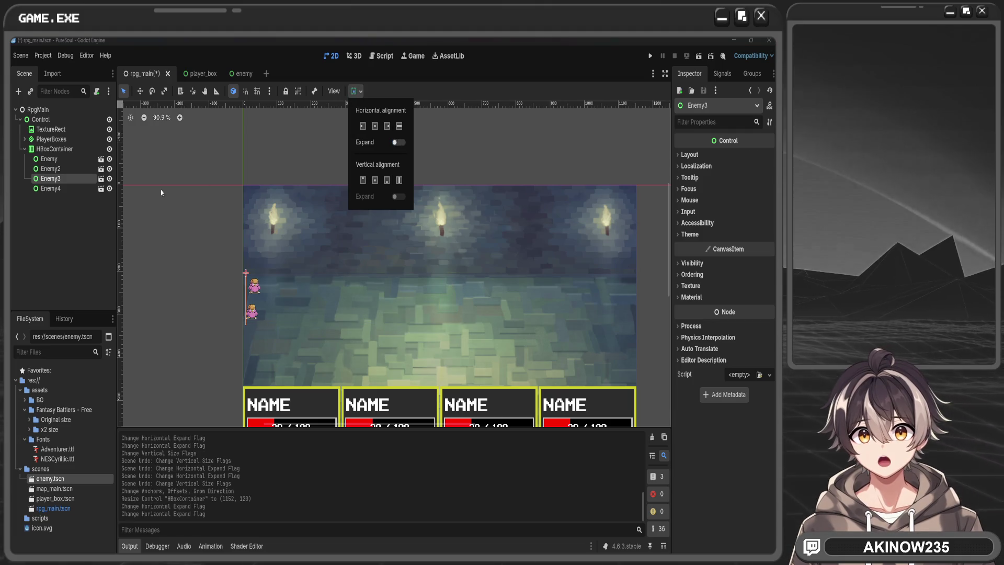
left_click(359, 93)
Turn off horizontal expand for Enemy4, then reselect the first Enemy.
left_click(357, 92)
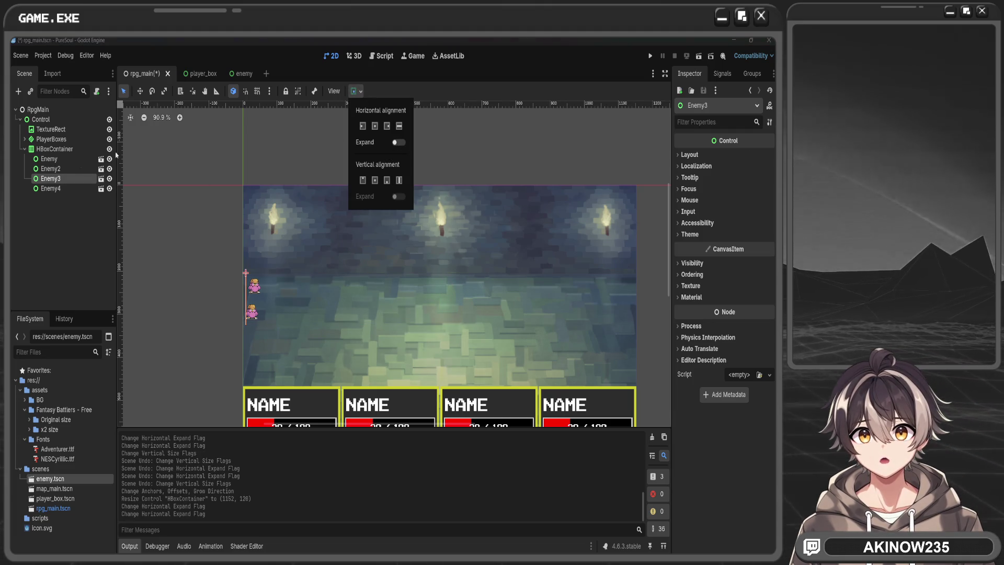
key("Escape")
key("Down")
left_click(357, 92)
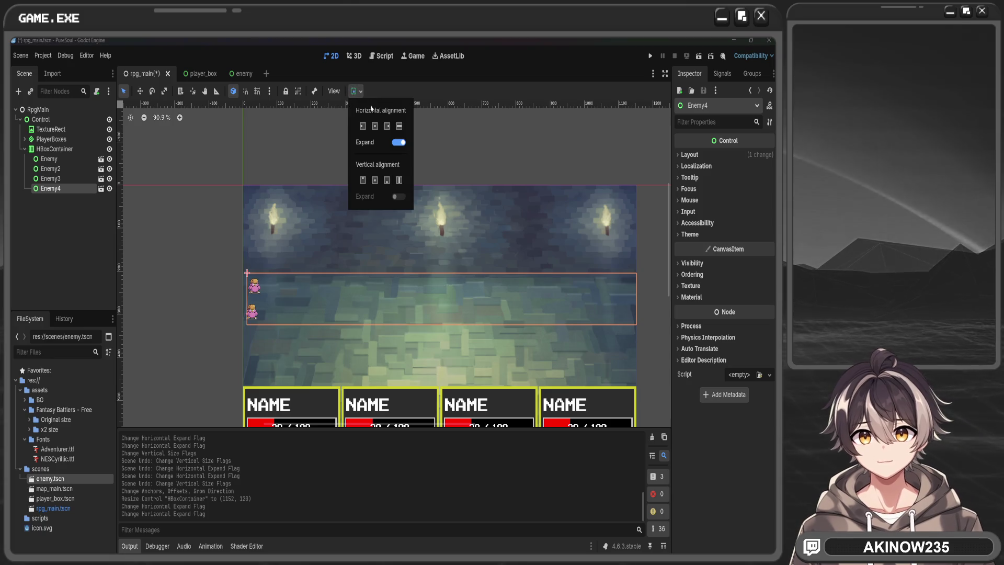
left_click(399, 142)
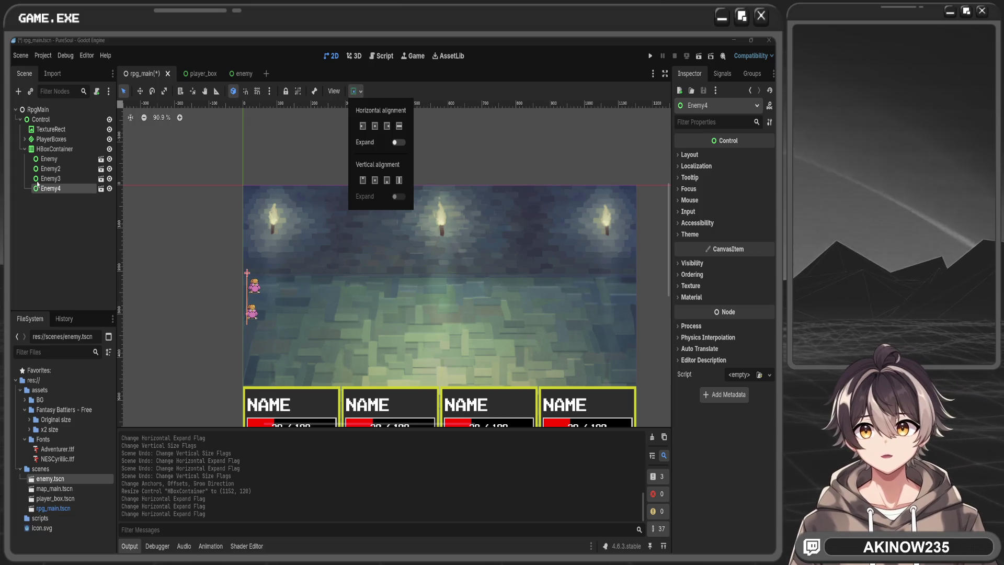
left_click(48, 159)
left_click(49, 158)
left_click(689, 154)
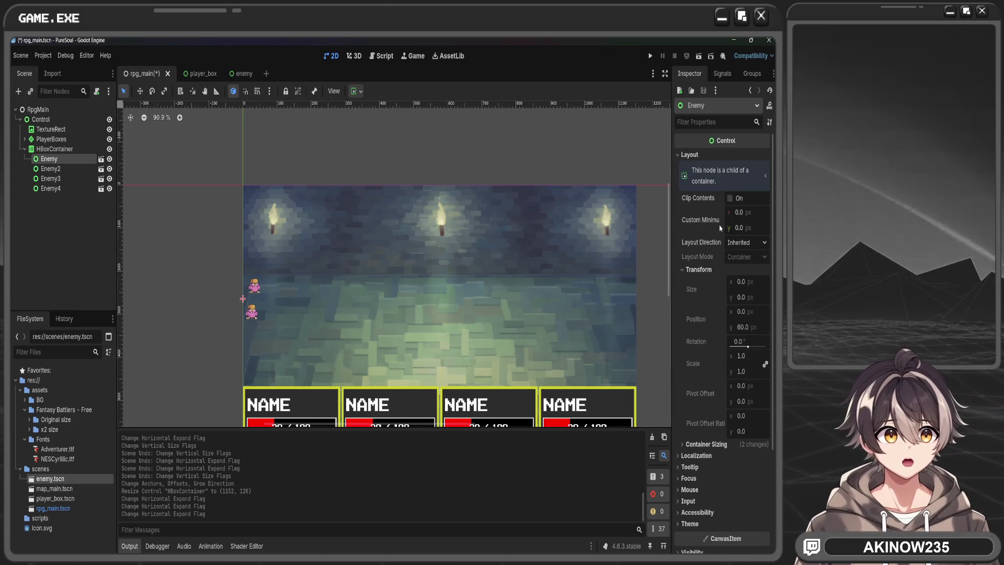
Inspect Enemy's container sizing and set Enemy2's horizontal sizing to Shrink Center.
left_click(698, 269)
left_click(706, 280)
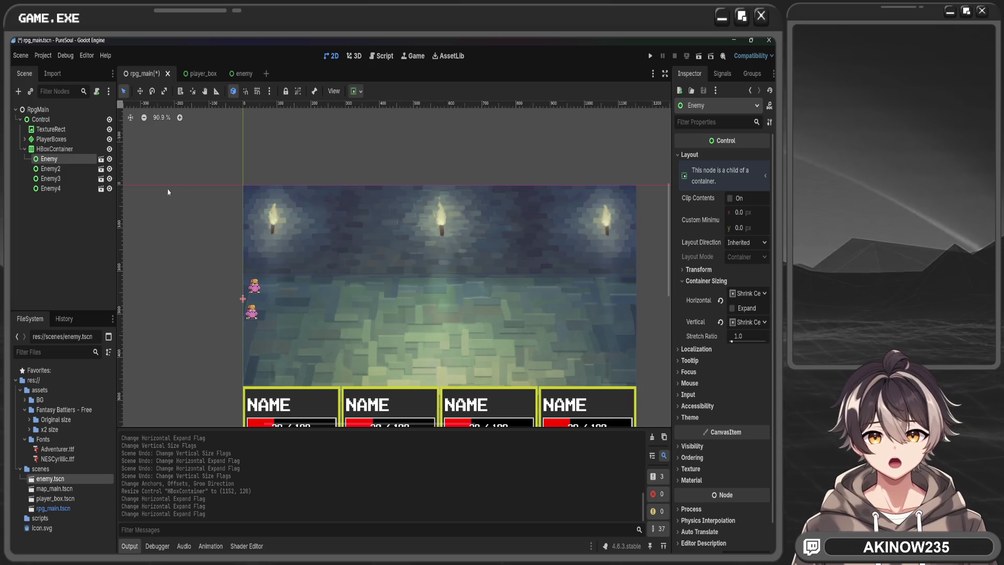
left_click(50, 169)
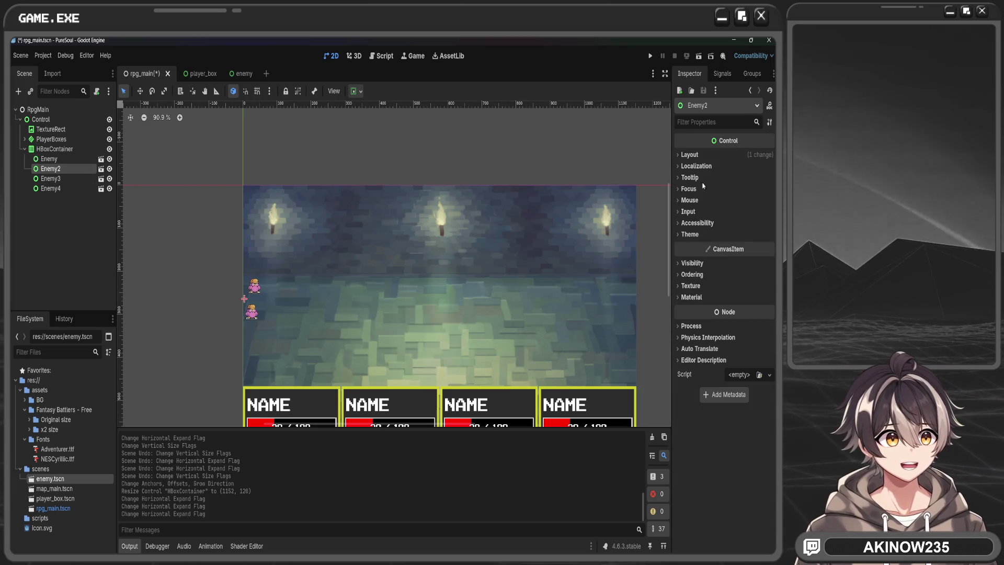
left_click(715, 157)
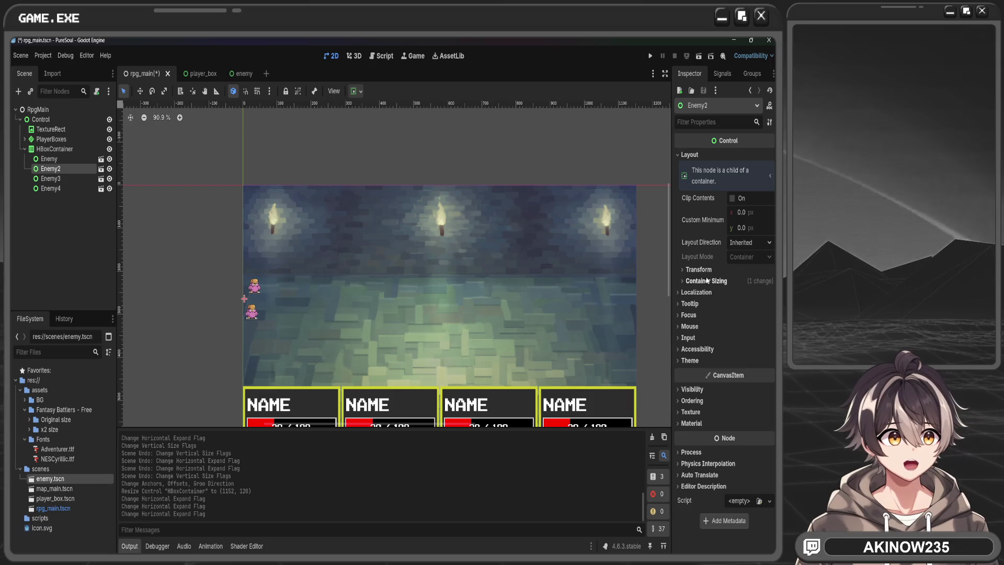
left_click(706, 281)
left_click(758, 296)
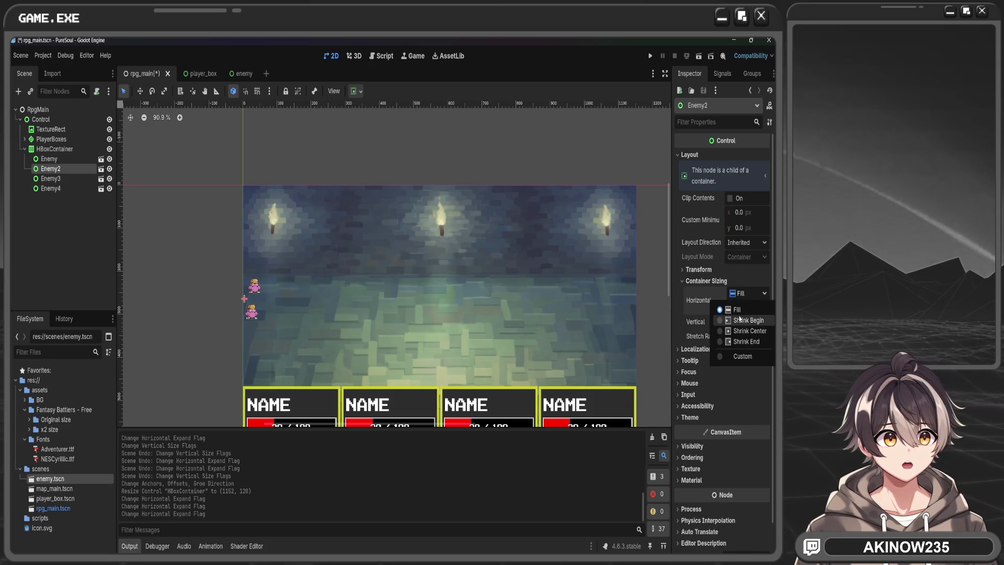
left_click(748, 335)
Set Enemy3's horizontal and vertical container sizing to Shrink Center.
left_click(67, 181)
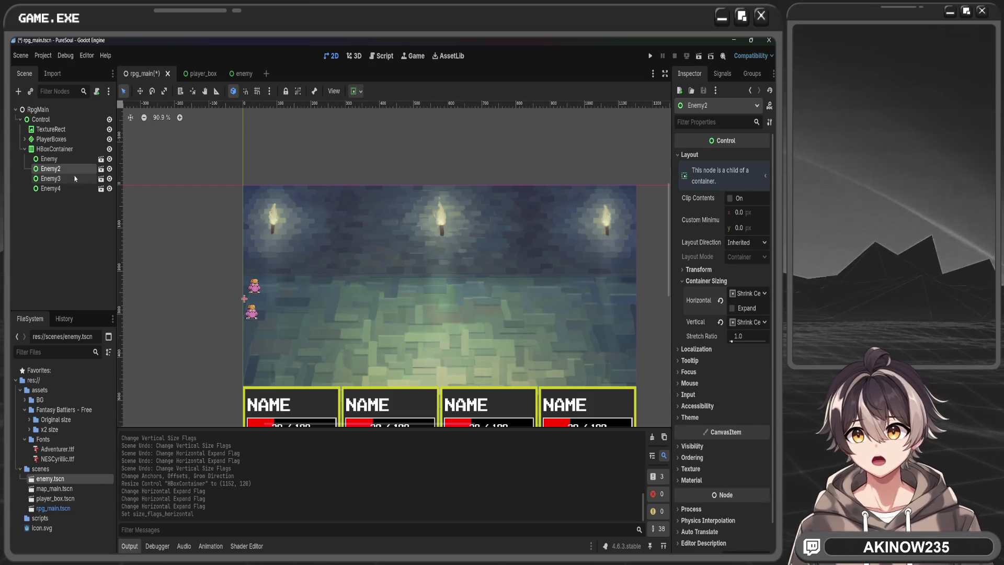
left_click(689, 155)
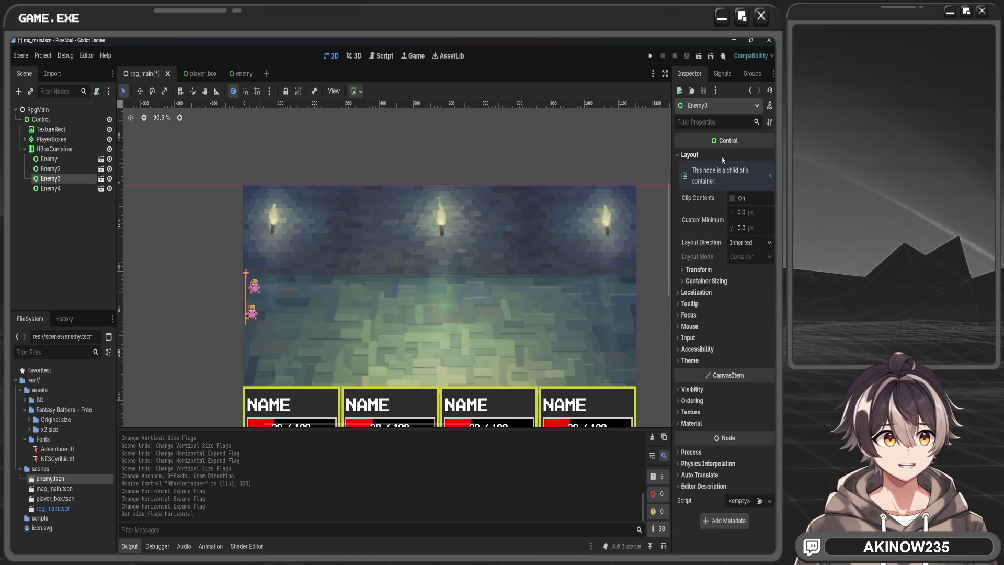
left_click(706, 280)
left_click(748, 293)
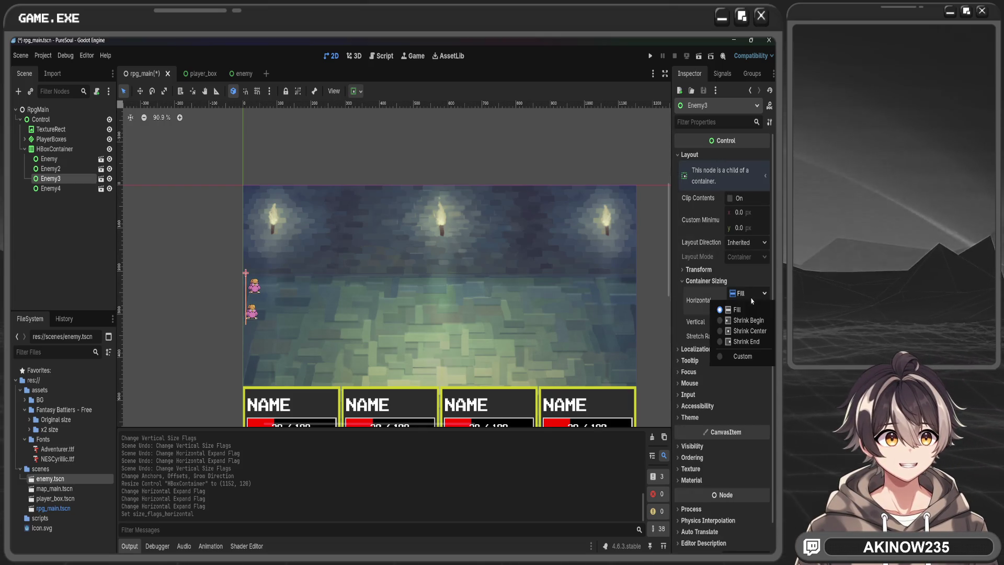
left_click(751, 331)
left_click(747, 322)
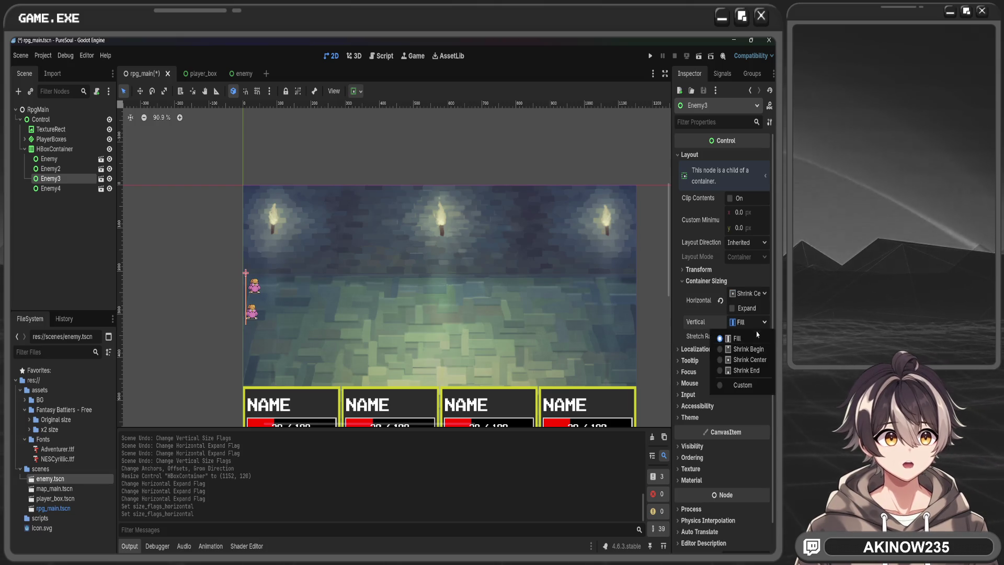
left_click(751, 359)
Set Enemy4's horizontal and vertical container sizing to Shrink Center.
left_click(79, 189)
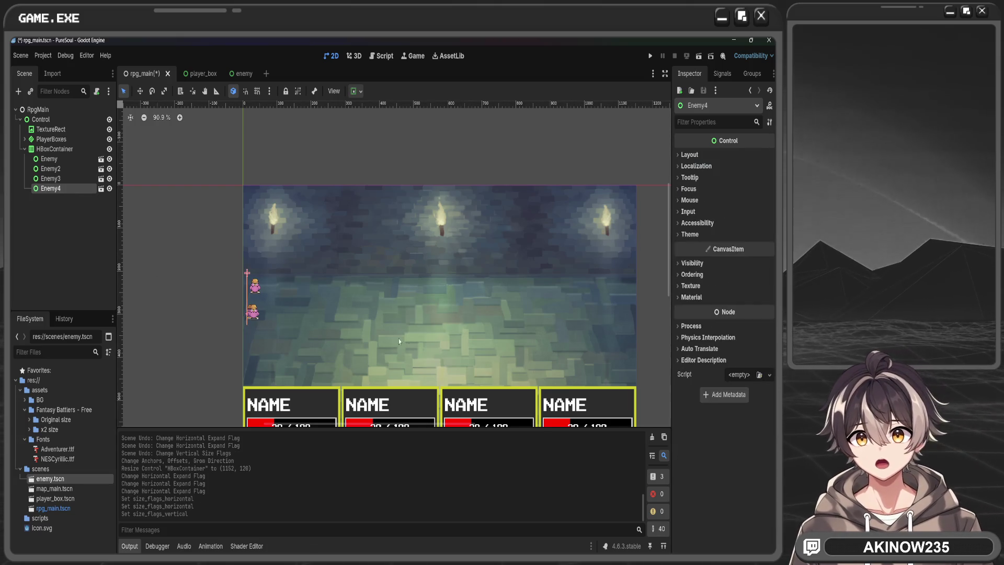
left_click(690, 154)
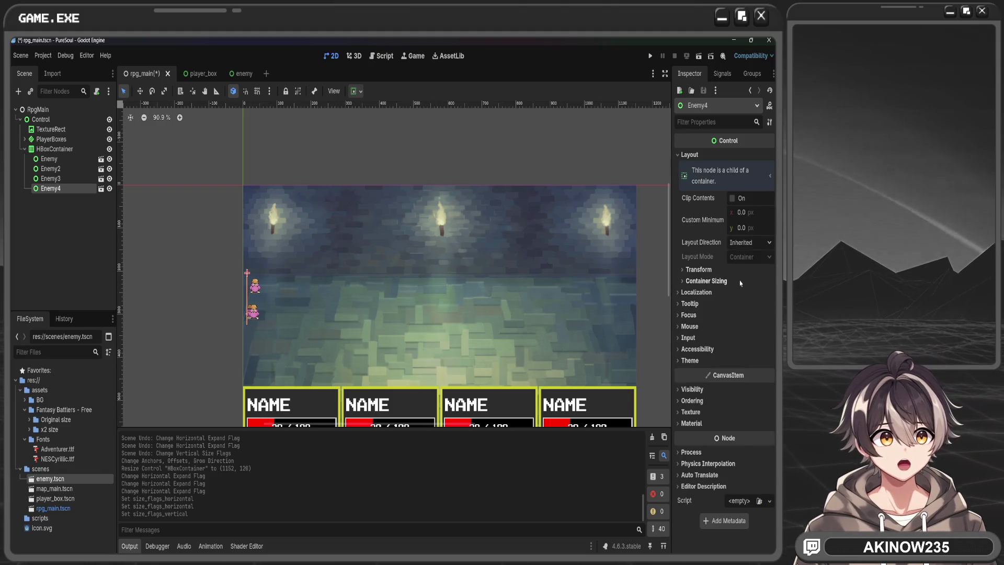
left_click(706, 281)
left_click(746, 293)
left_click(751, 330)
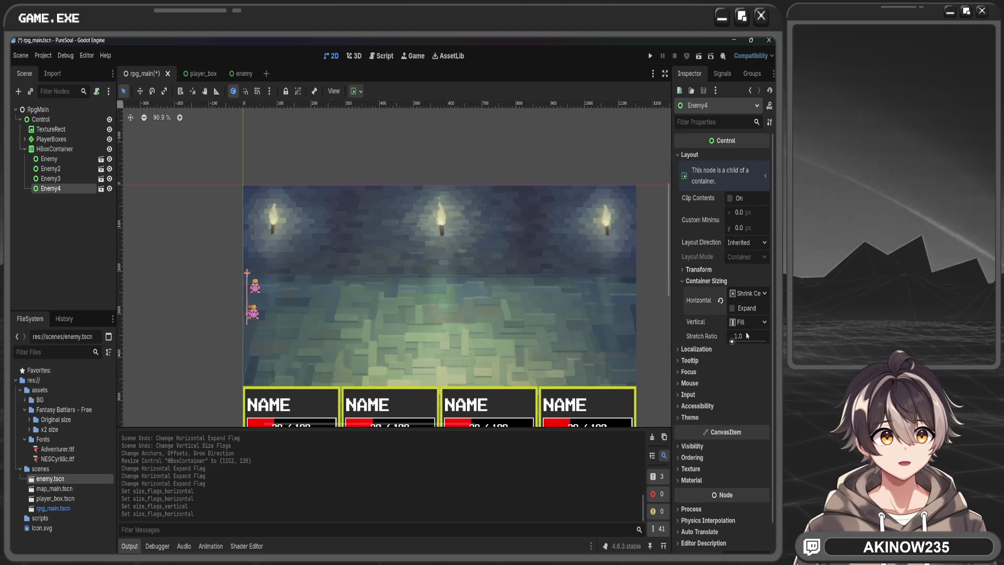
left_click(748, 322)
left_click(750, 360)
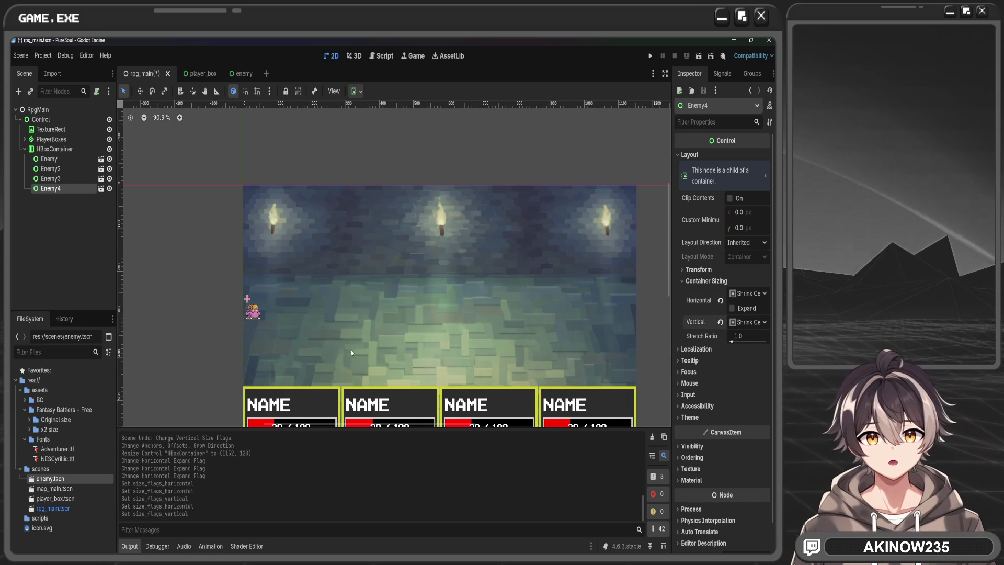
scroll(390, 331, "up", 3)
scroll(308, 316, "down", 5)
scroll(321, 314, "up", 4)
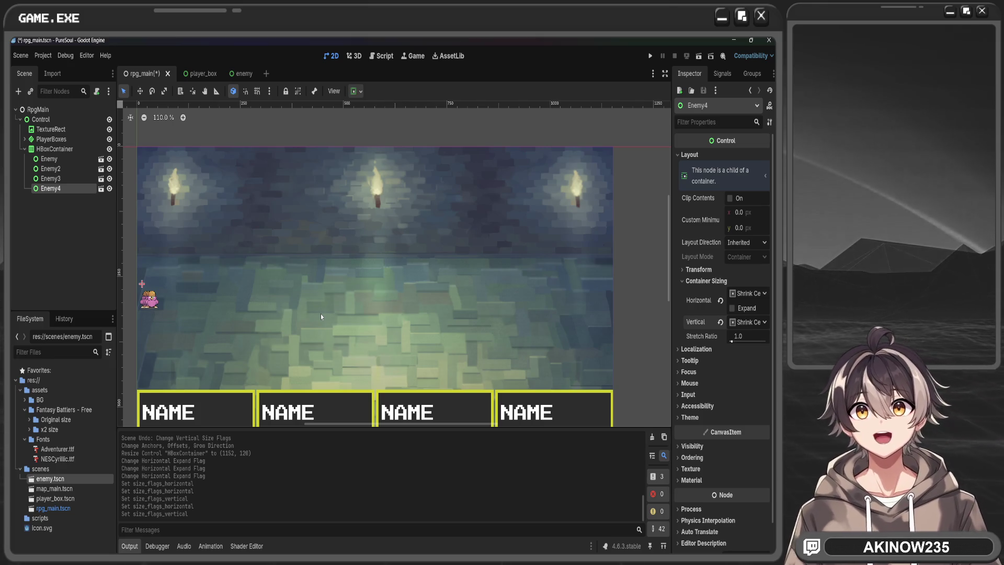
Select the enemy HBoxContainer and anchor it to the scene centre.
left_click_drag(207, 231, 217, 204)
left_click(55, 149)
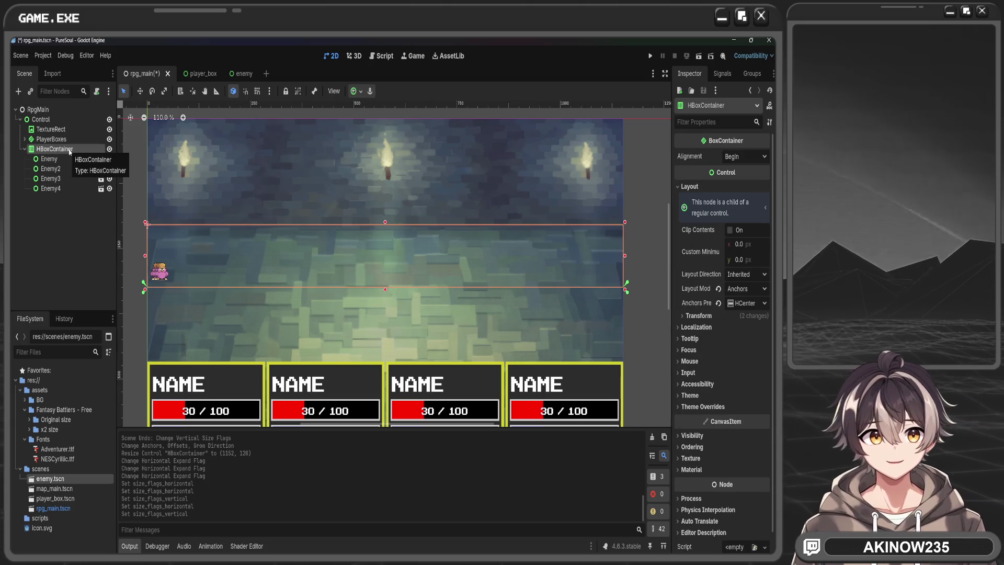
left_click(743, 303)
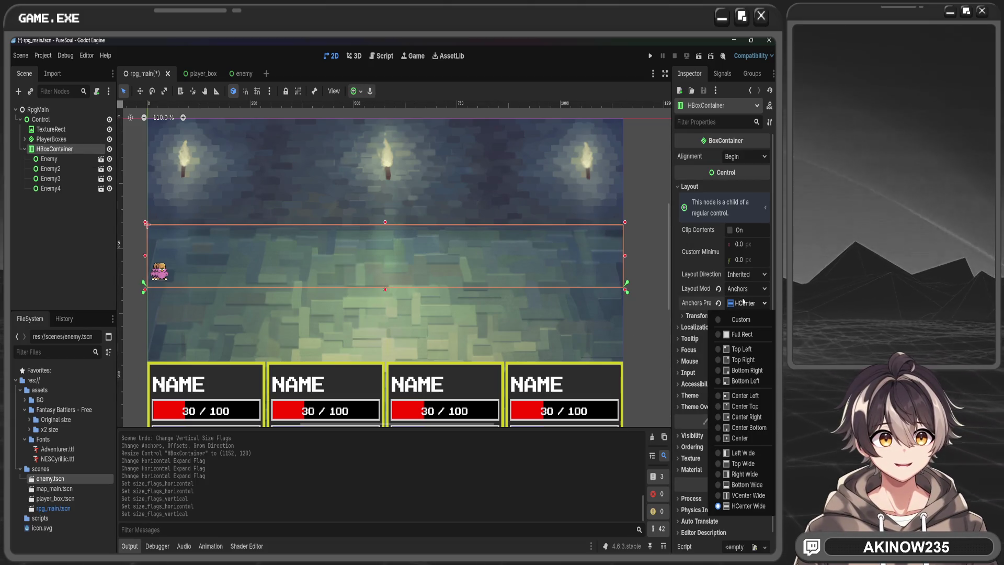
left_click(743, 302)
left_click(360, 92)
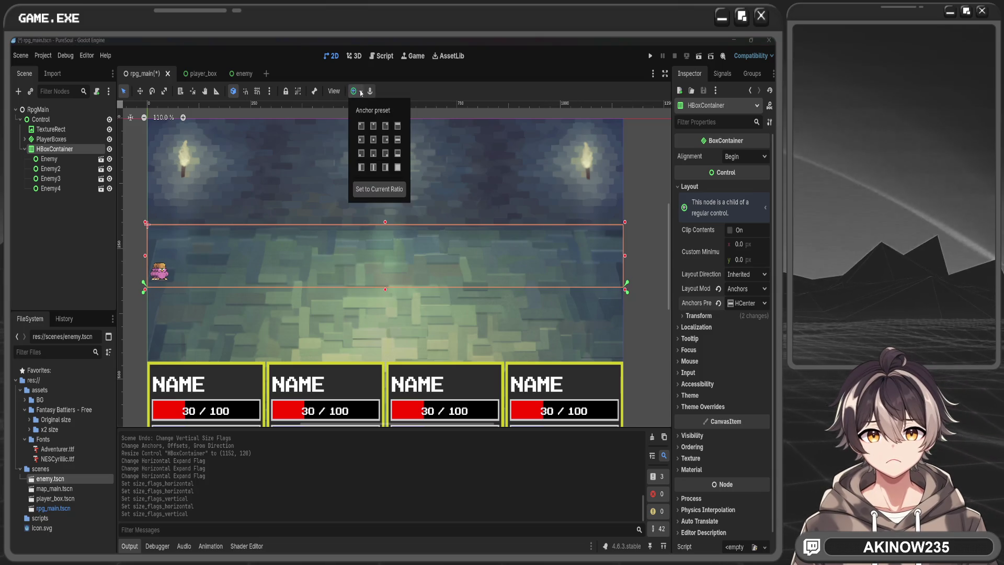
left_click(373, 139)
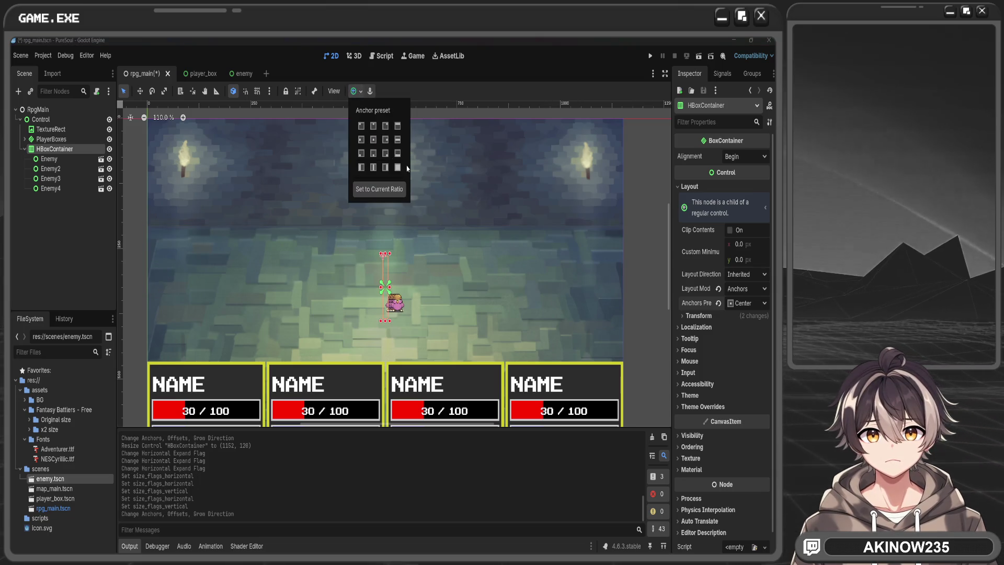
left_click(623, 250)
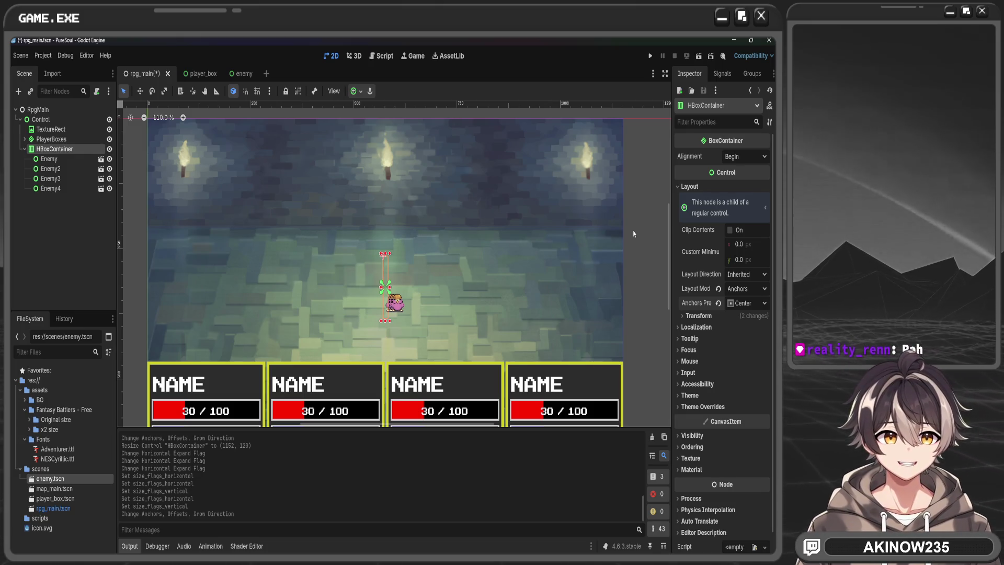
Apply the HCenter Wide preset and raise the top edge to make it 1152×186.
left_click(699, 316)
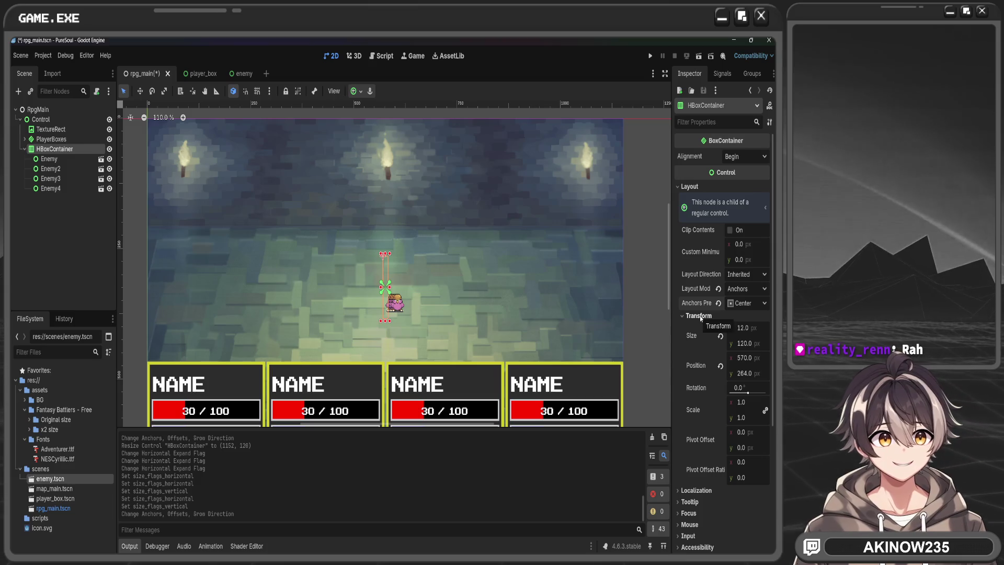
left_click(699, 316)
left_click(747, 304)
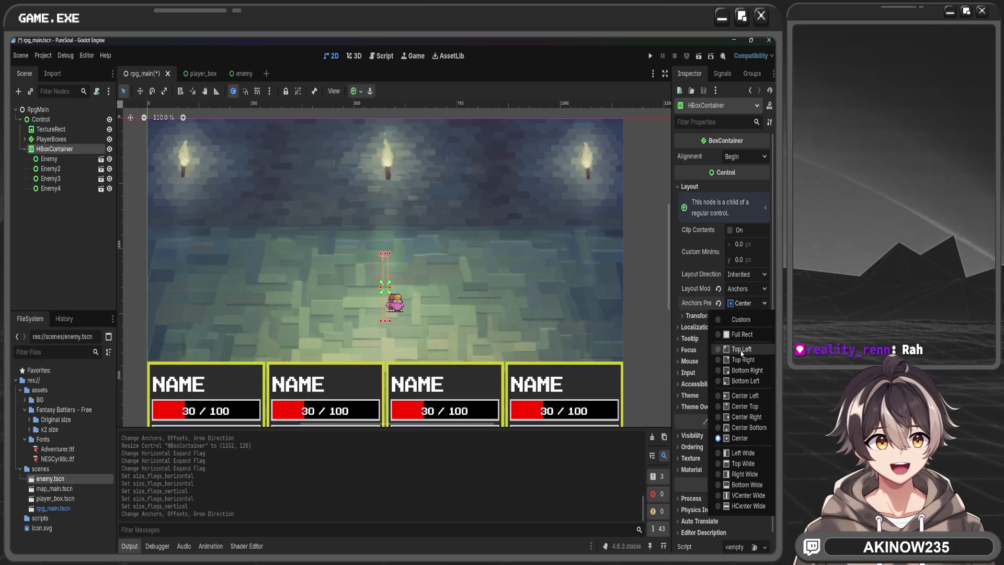
left_click(743, 505)
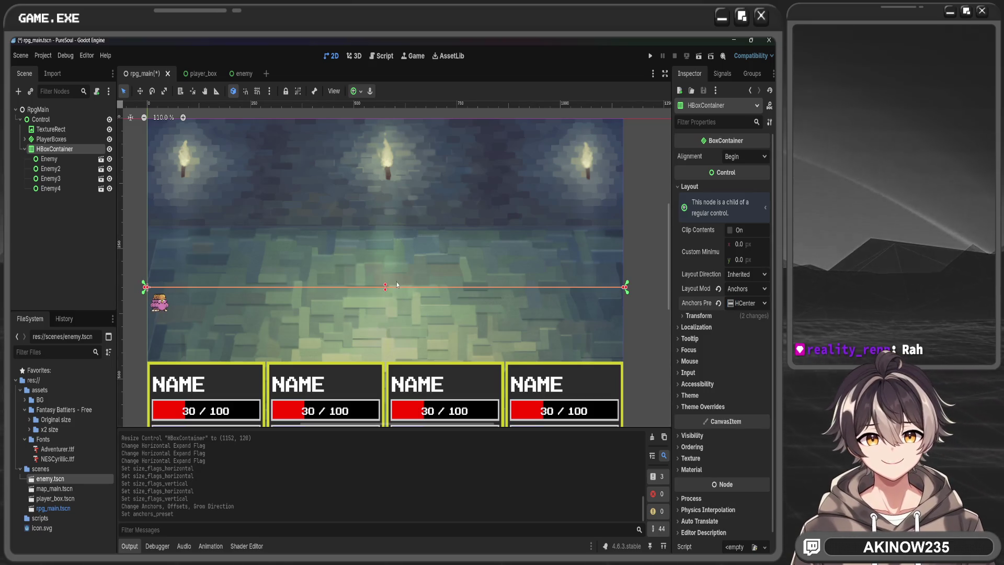
left_click_drag(385, 287, 395, 191)
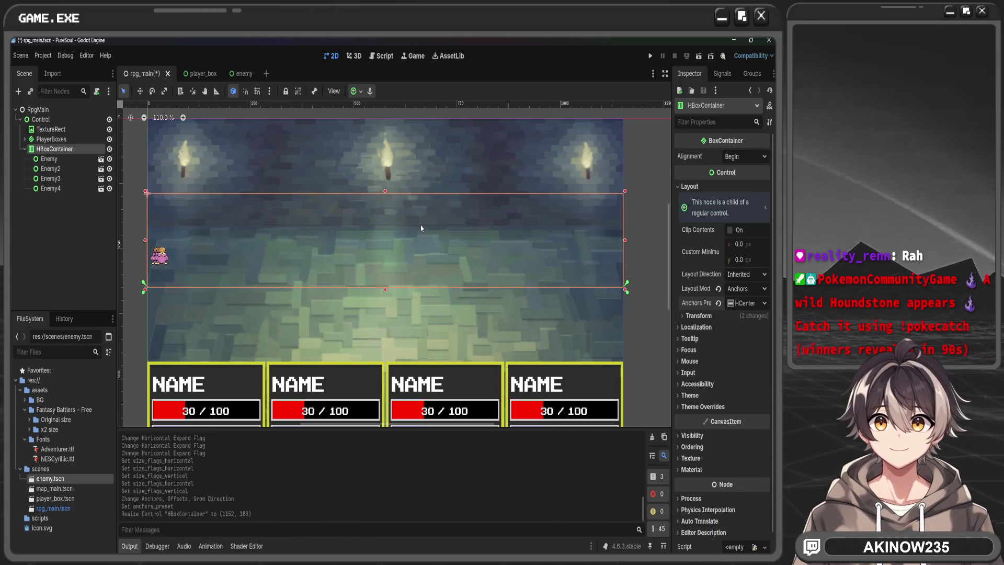
Enable horizontal expand for Enemy and Enemy2.
left_click(48, 159)
left_click(356, 91)
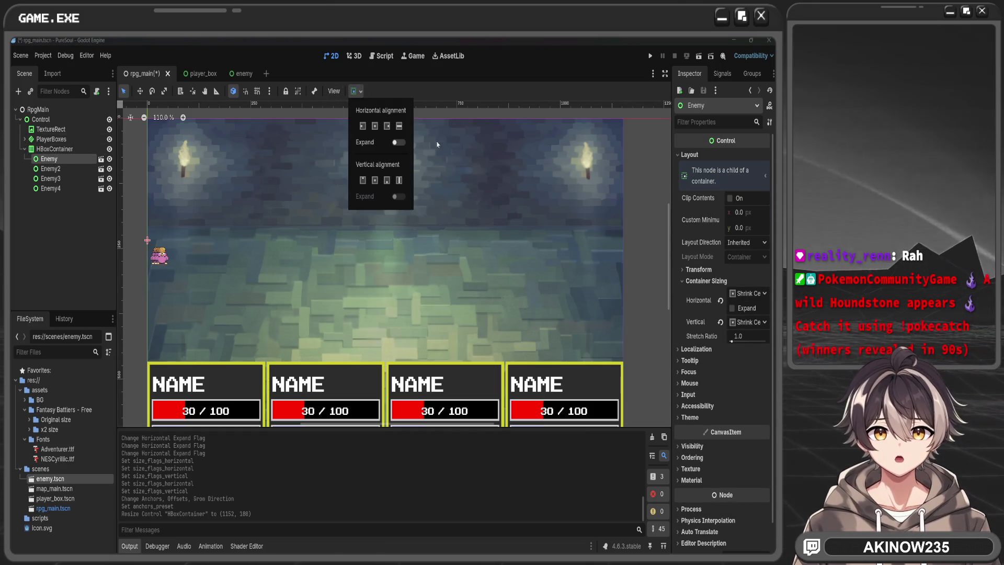
left_click(399, 142)
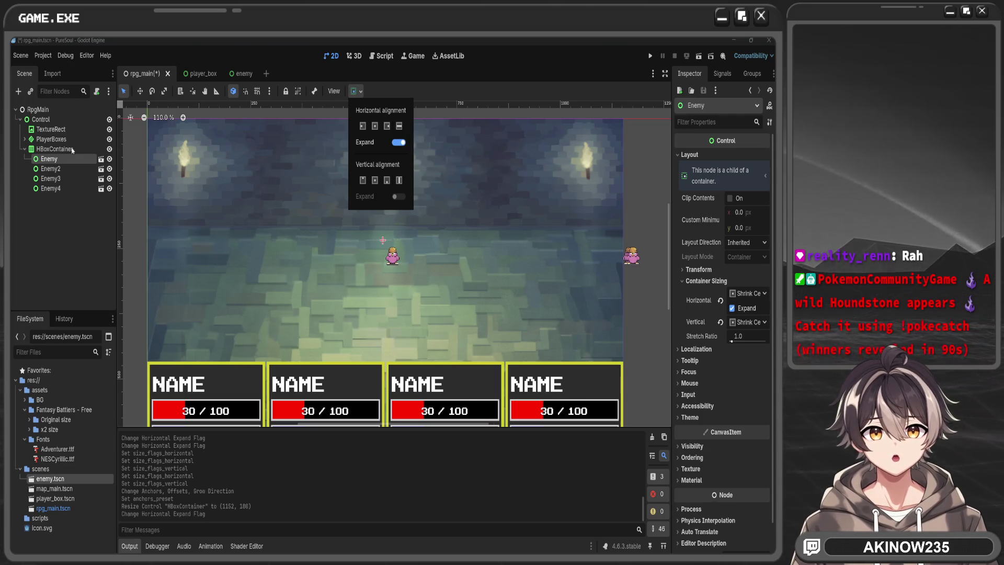
left_click(135, 179)
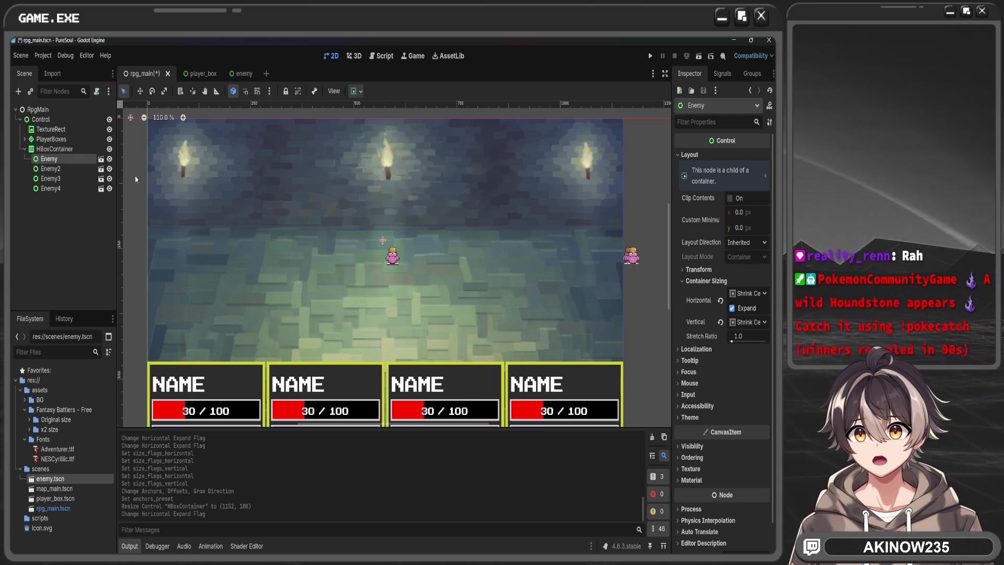
left_click(81, 168)
left_click(361, 91)
left_click(366, 139)
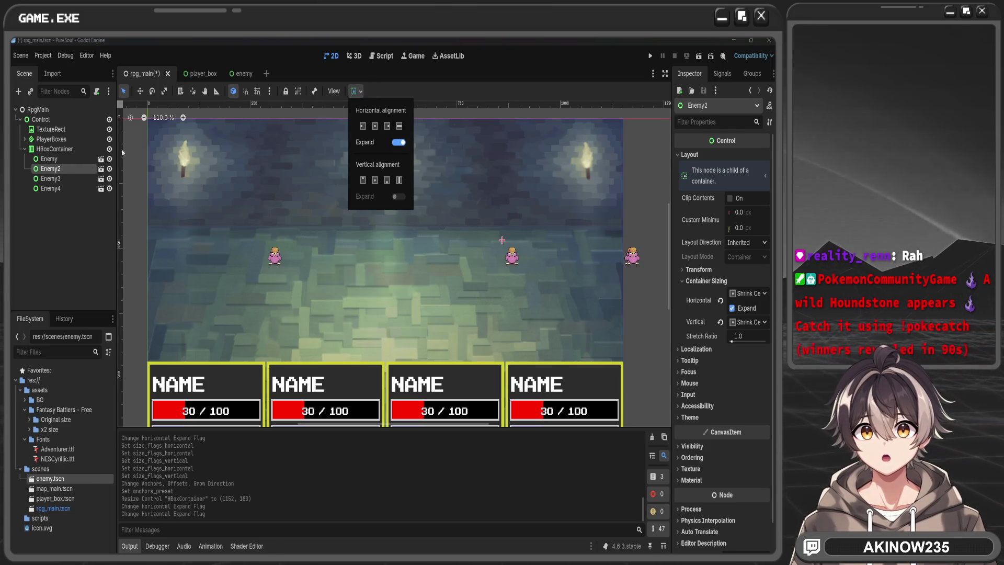
left_click(71, 174)
Enable horizontal expand for Enemy3 and Enemy4 so the birds space evenly.
left_click(71, 178)
left_click(361, 91)
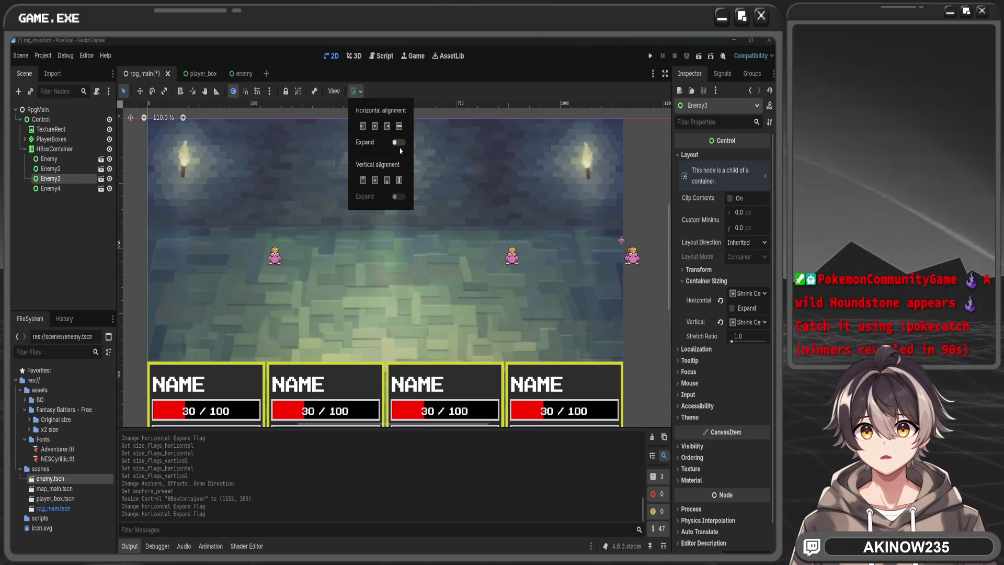
left_click(394, 139)
left_click(71, 188)
left_click(71, 189)
left_click(362, 92)
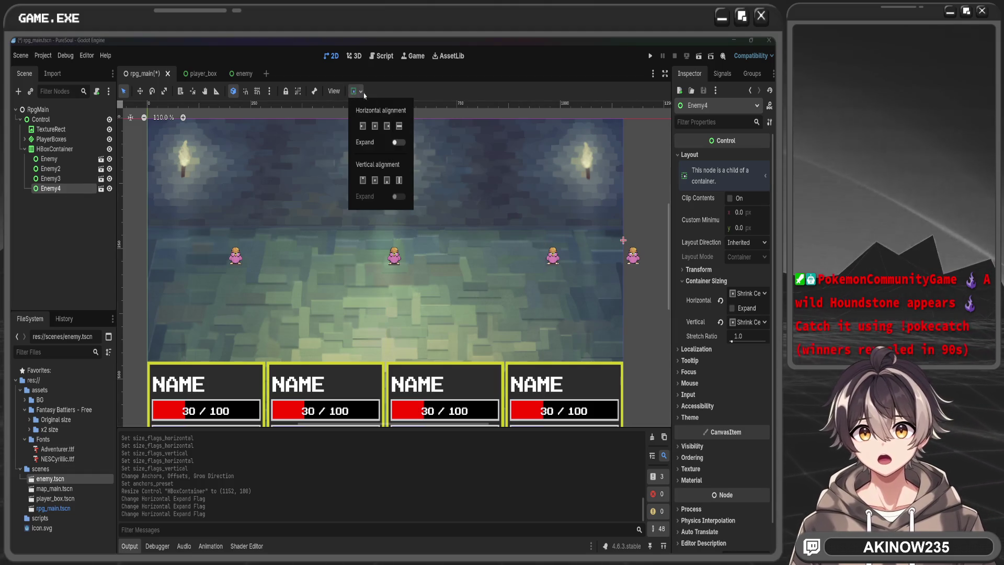
left_click(403, 142)
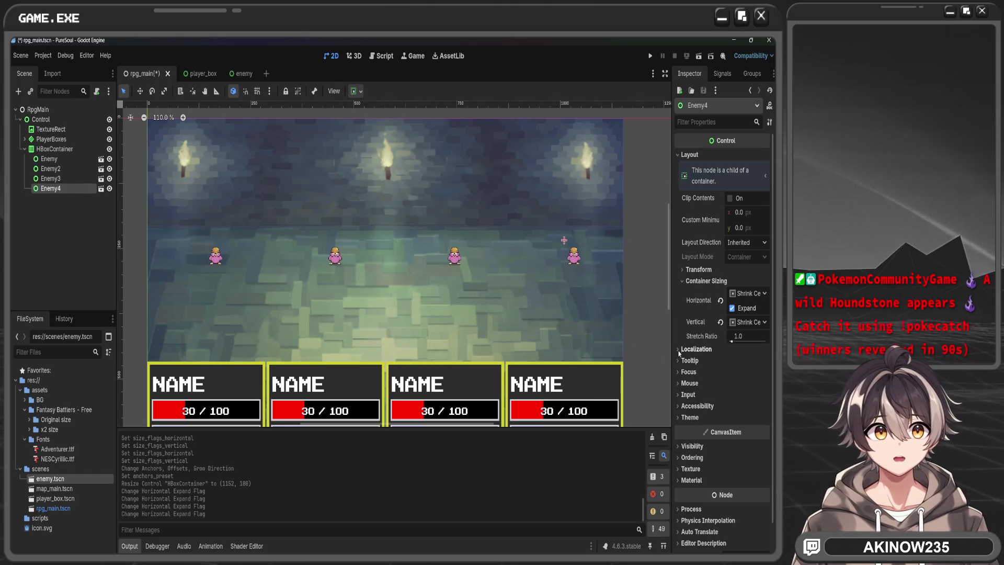
Give the HBoxContainer a Separation constant override of -850, then switch to the enemy scene.
left_click(66, 150)
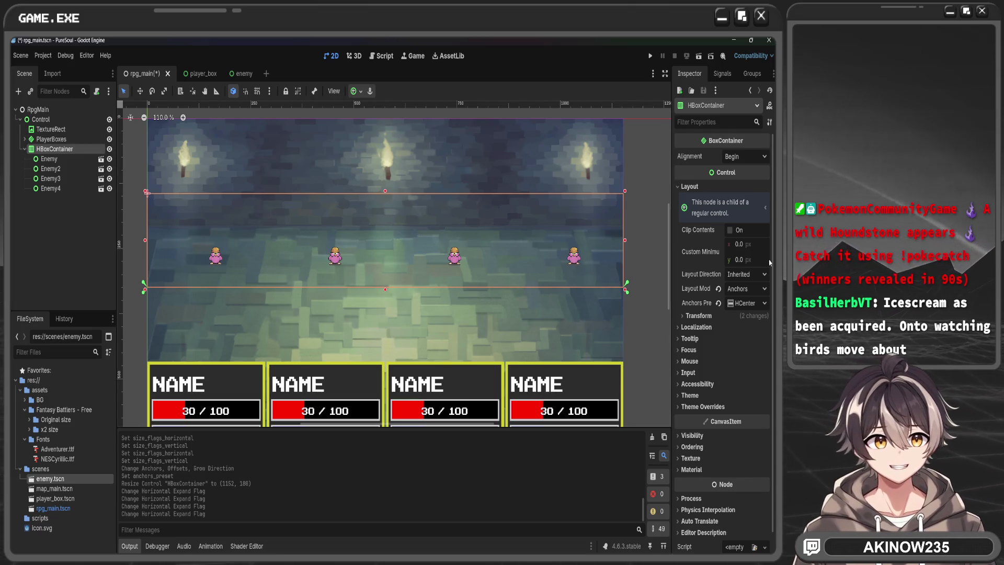
left_click(703, 316)
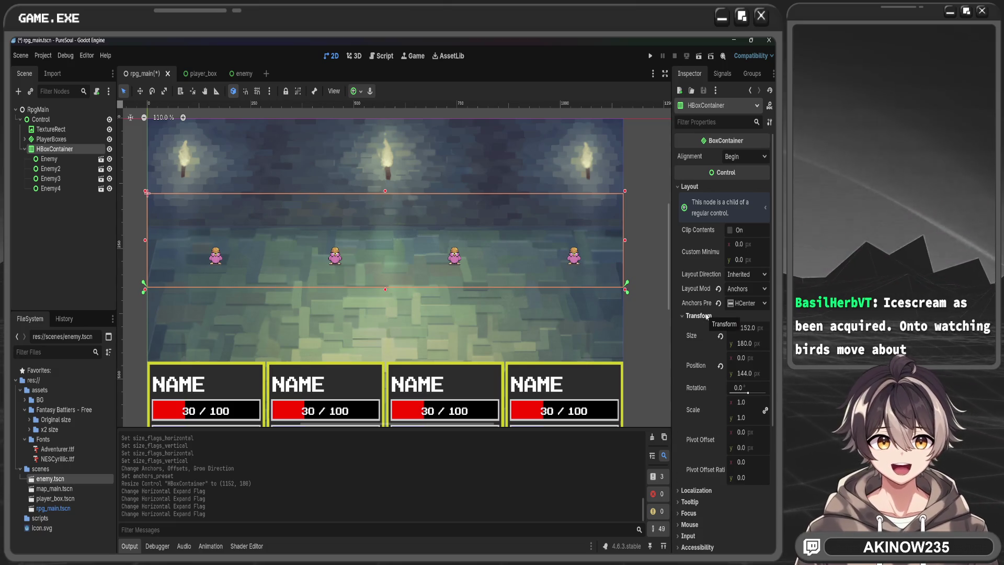
left_click(704, 316)
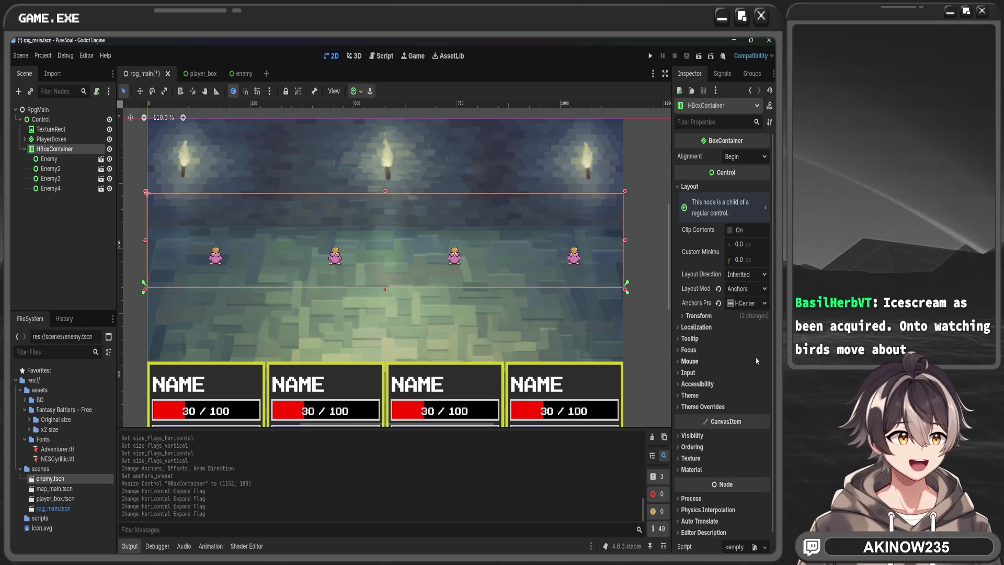
left_click(702, 406)
left_click(698, 416)
left_click(765, 433)
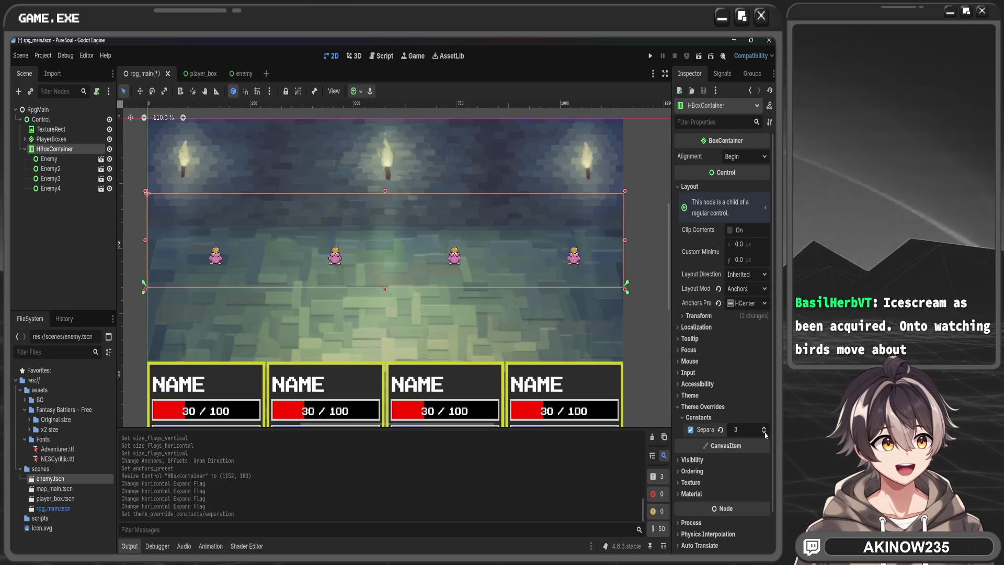
left_click_drag(764, 434, 764, 554)
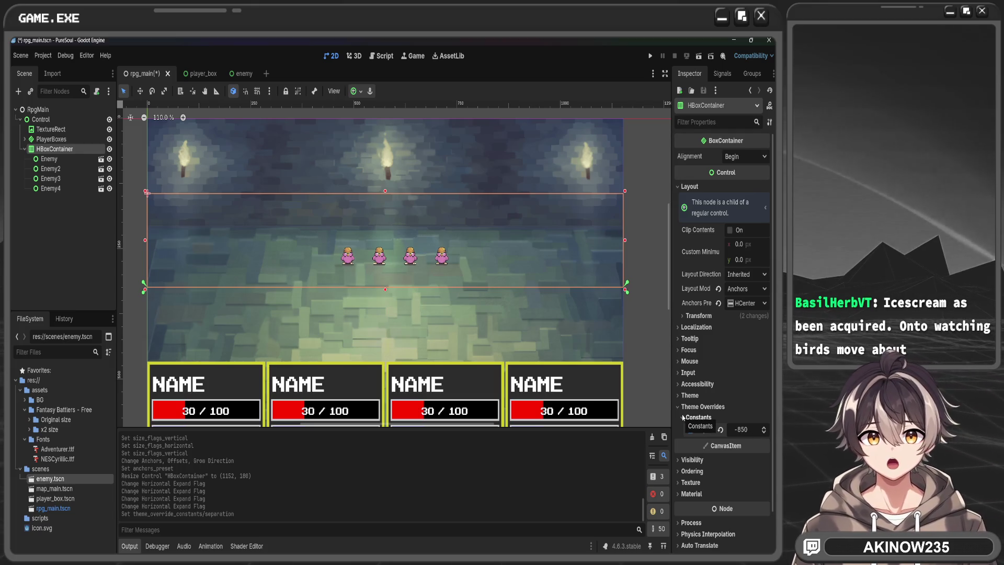
left_click(642, 351)
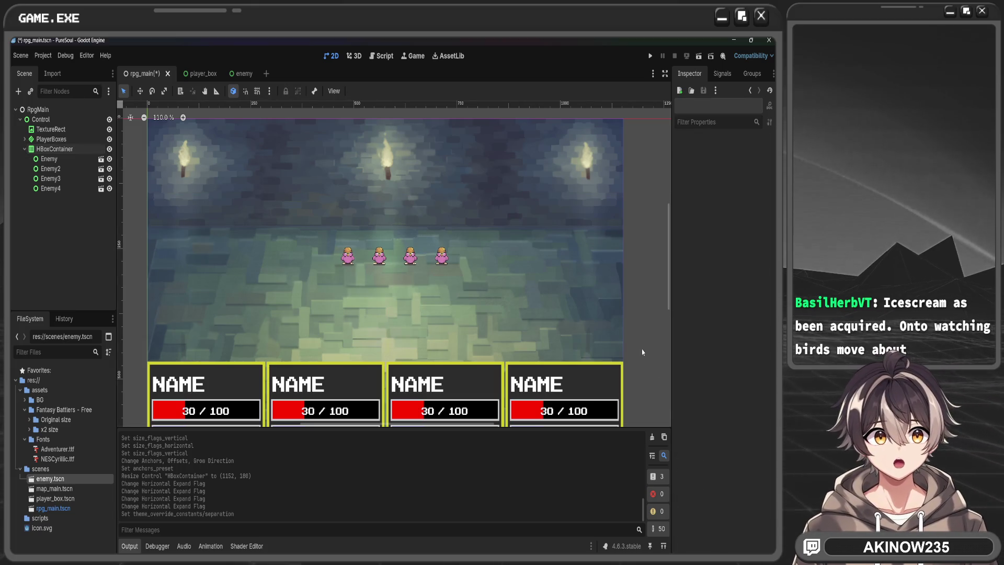
left_click(450, 268)
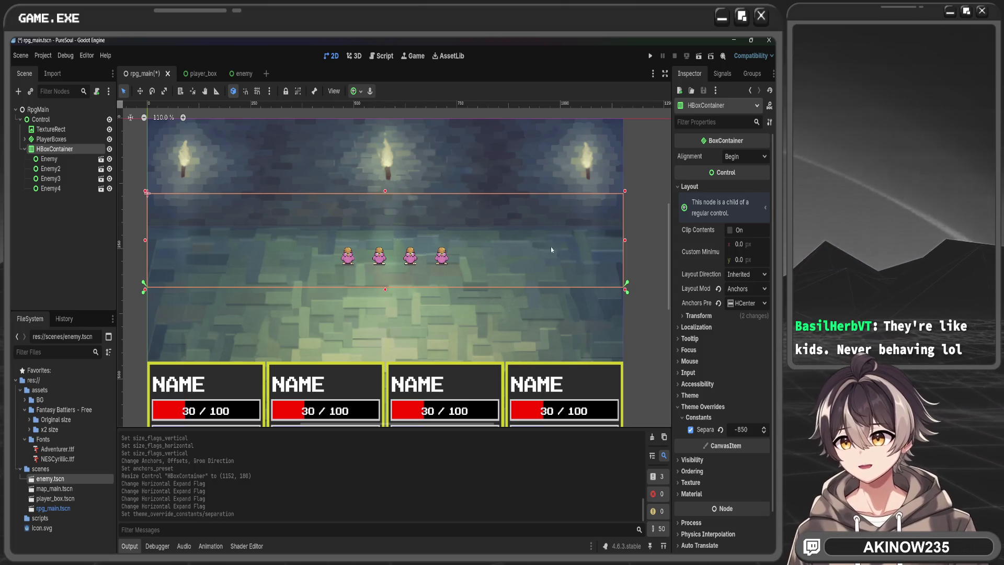
left_click(254, 75)
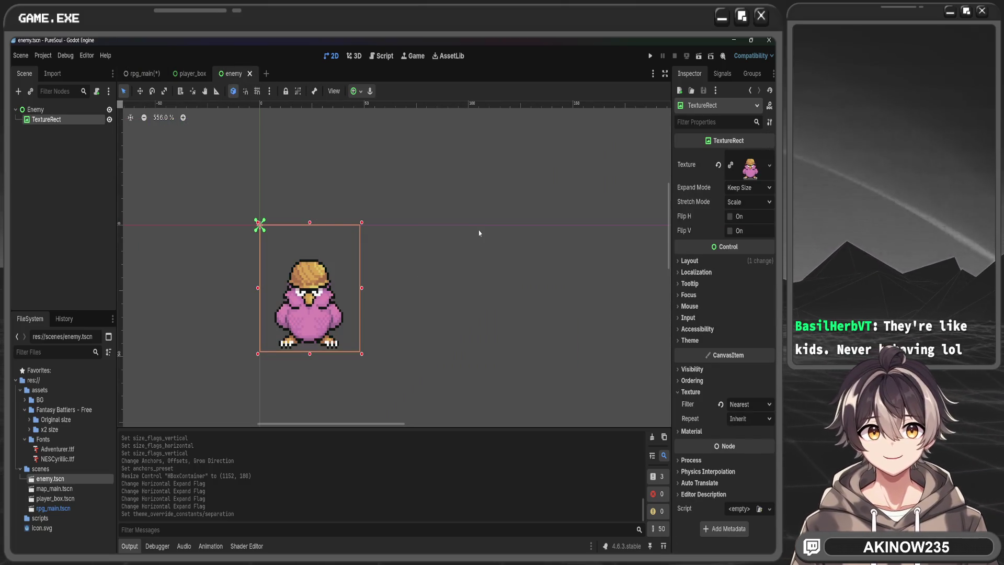
Return to the main battle scene, deselect the HBoxContainer and save it.
scroll(478, 230, "down", 3)
left_click_drag(479, 230, 413, 217)
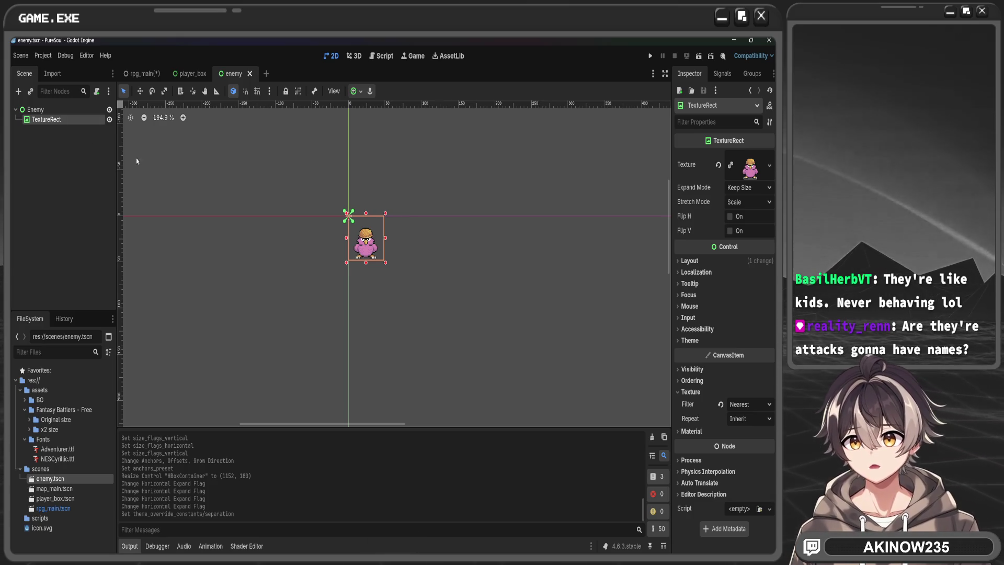
left_click(140, 73)
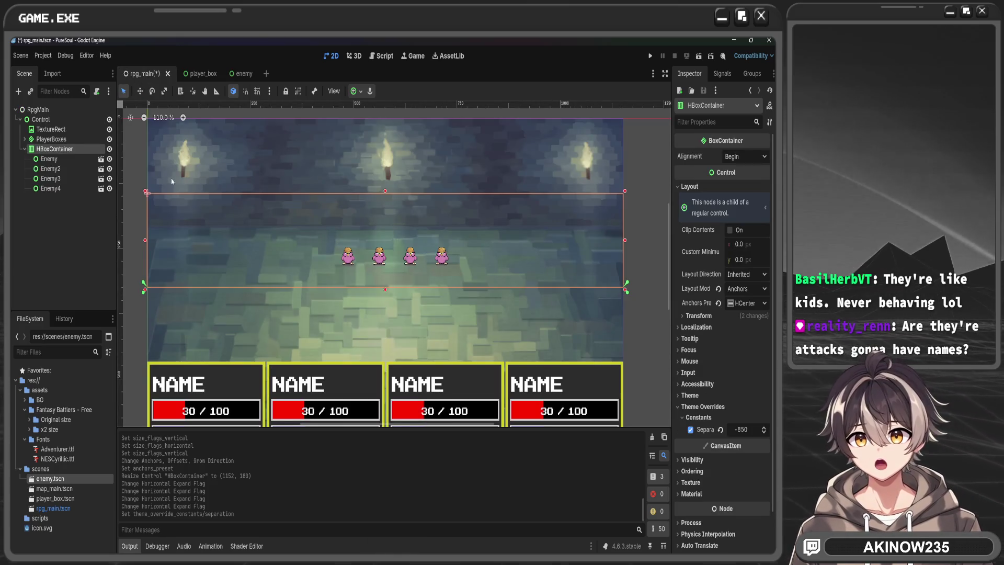
left_click(139, 222)
key("ctrl+s")
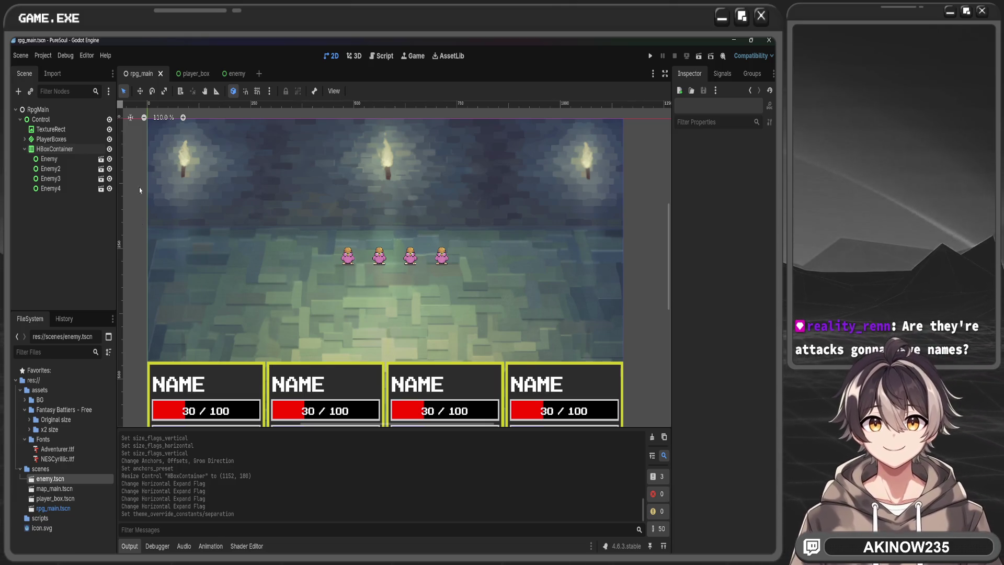
Try a custom minimum width on the first Enemy node, undo it, and open the enemy scene.
left_click(345, 252)
scroll(365, 259, "up", 12)
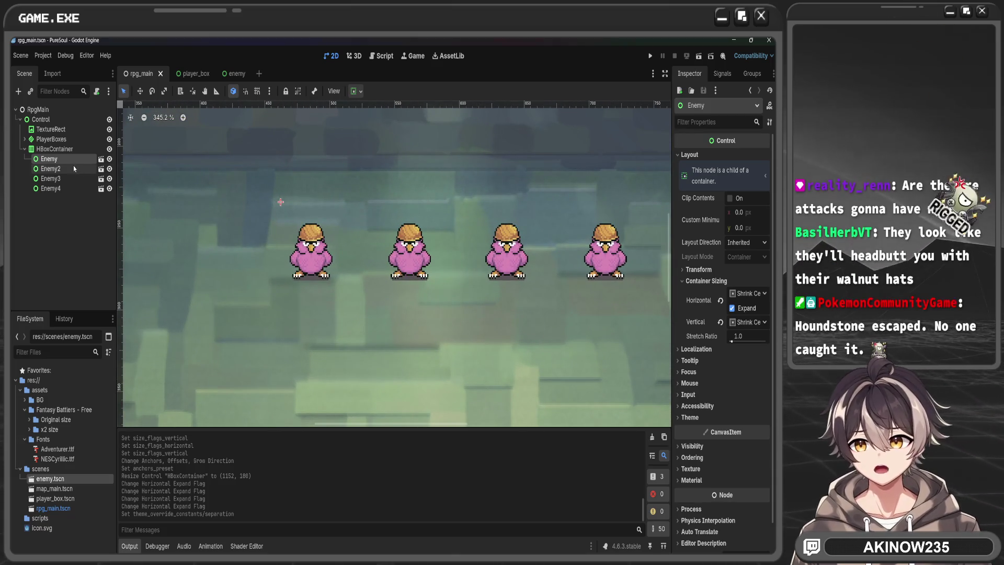
scroll(343, 281, "down", 4)
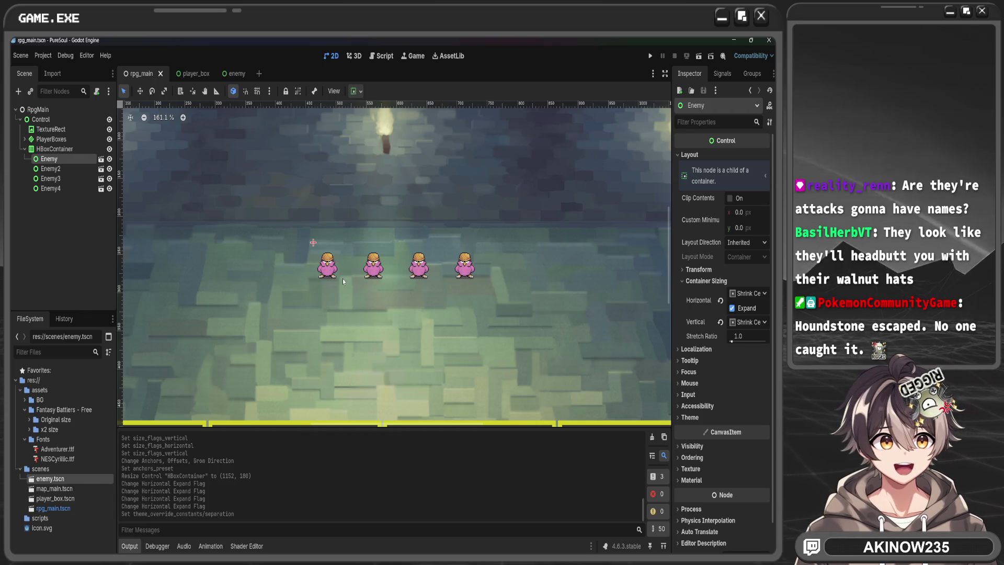
left_click_drag(742, 212, 766, 212)
key("ctrl+z")
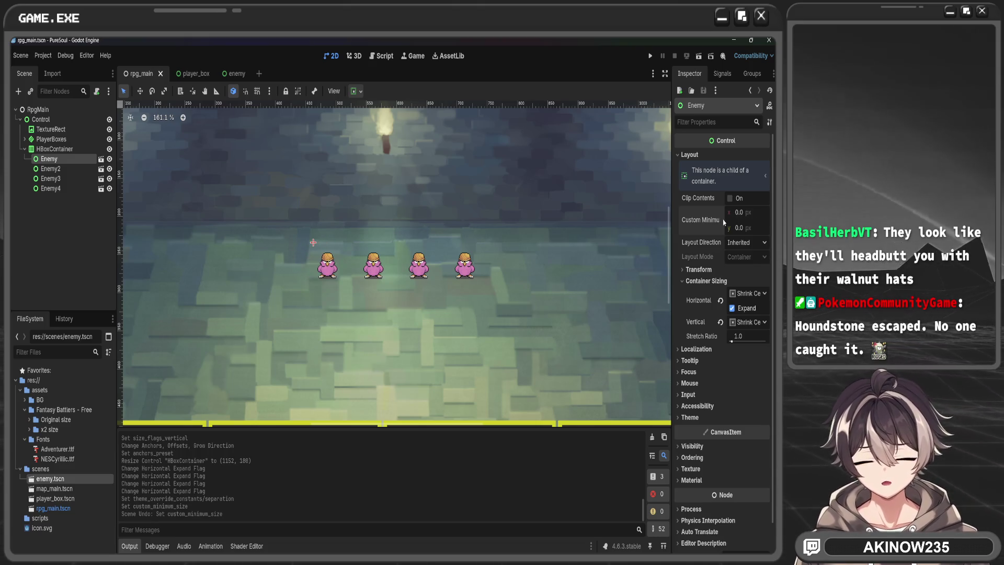
left_click(233, 73)
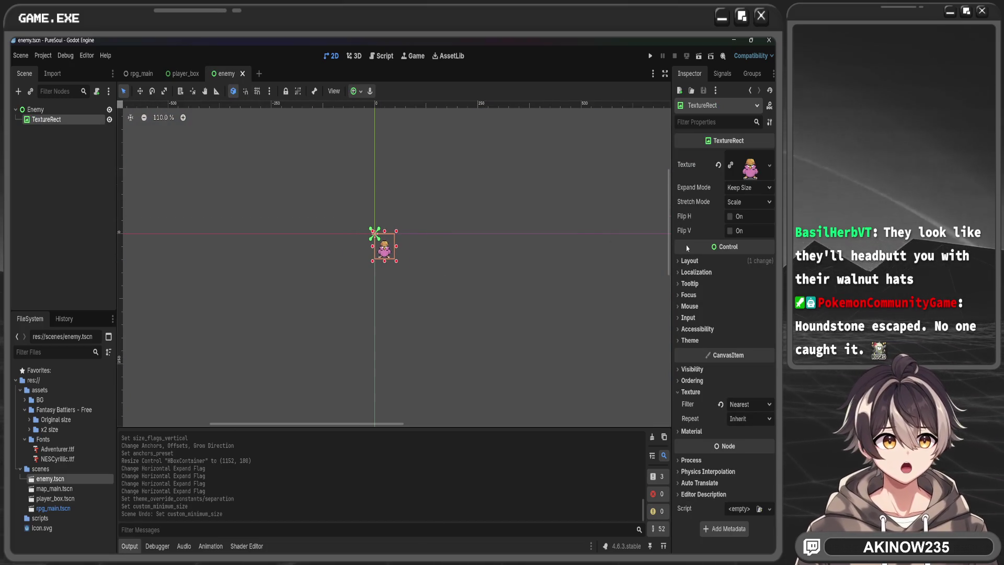
Try Fit Width and Fit Height expand modes, then keep the sprite at Keep Size with Scale stretch.
left_click(757, 191)
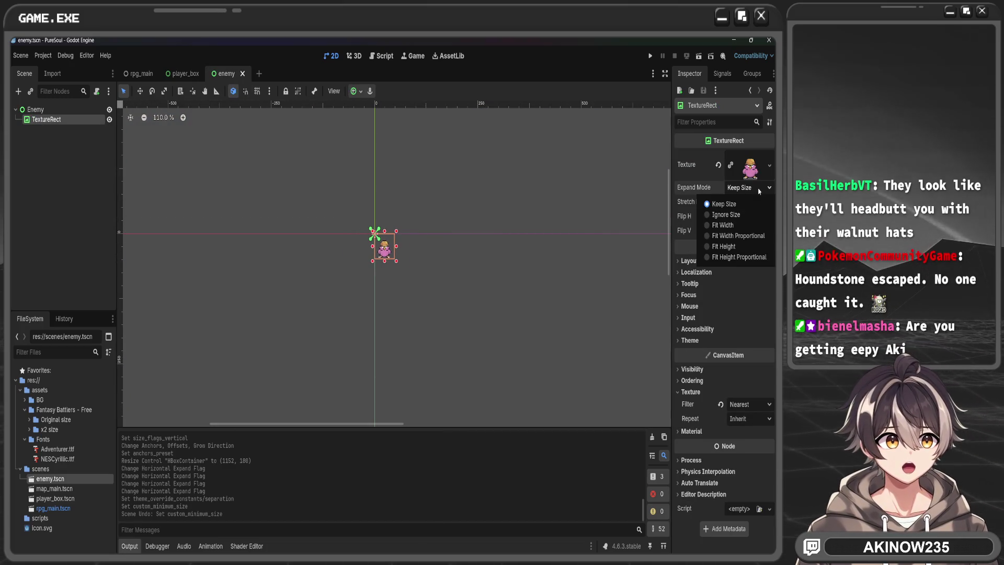
left_click(732, 225)
left_click(745, 189)
left_click(734, 247)
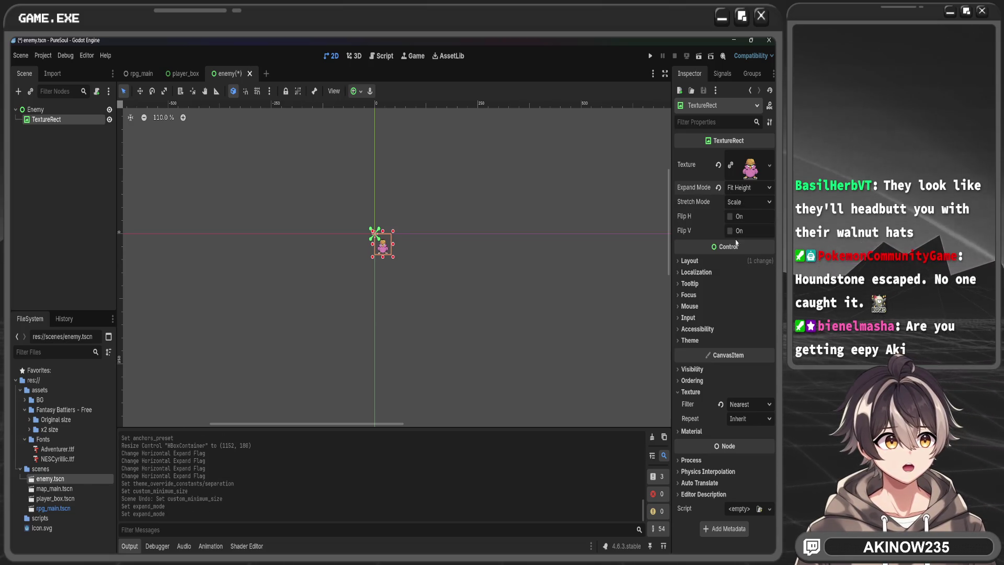
left_click(748, 203)
left_click(749, 203)
left_click(743, 188)
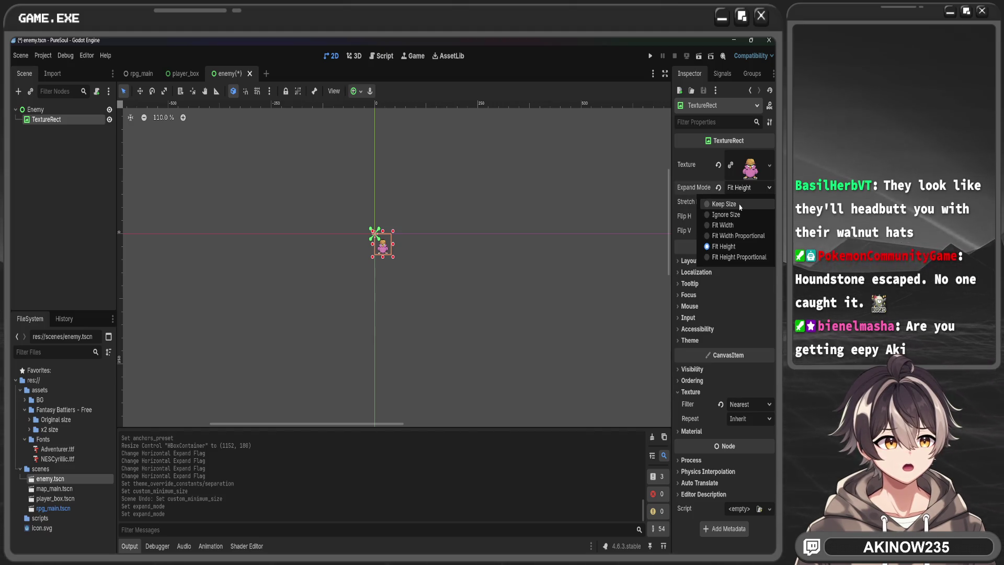
left_click(740, 205)
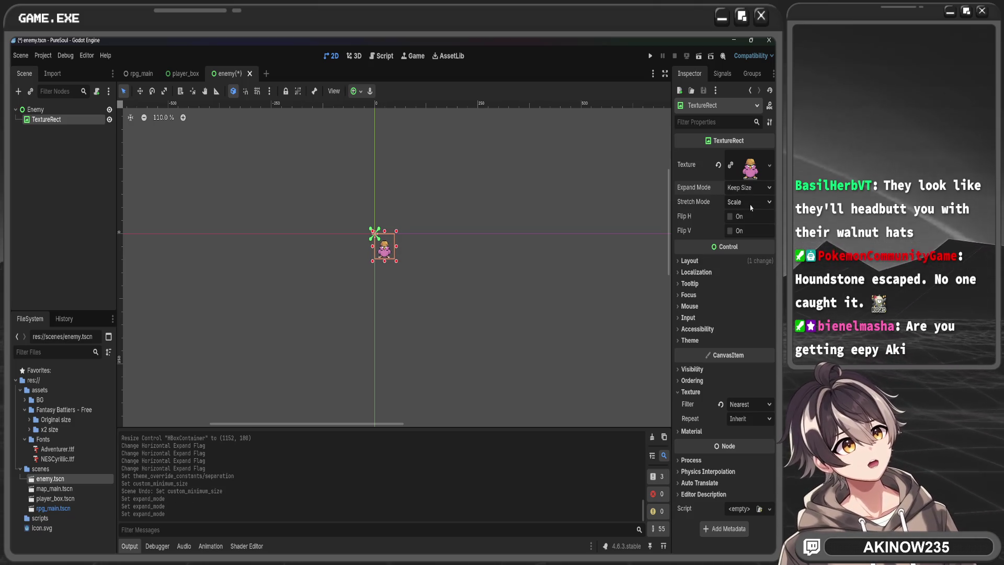
left_click(751, 202)
left_click(751, 207)
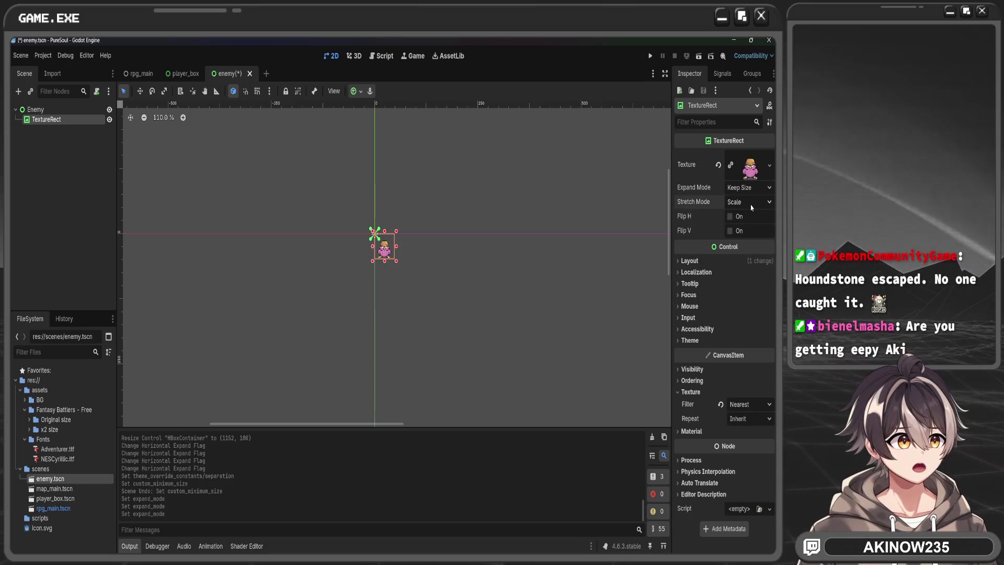
left_click(745, 202)
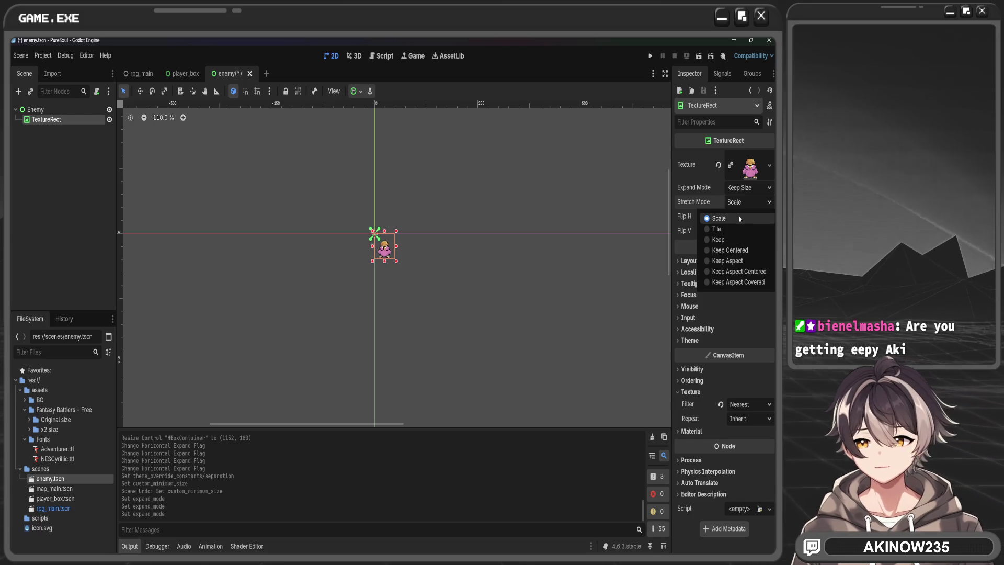
left_click(700, 263)
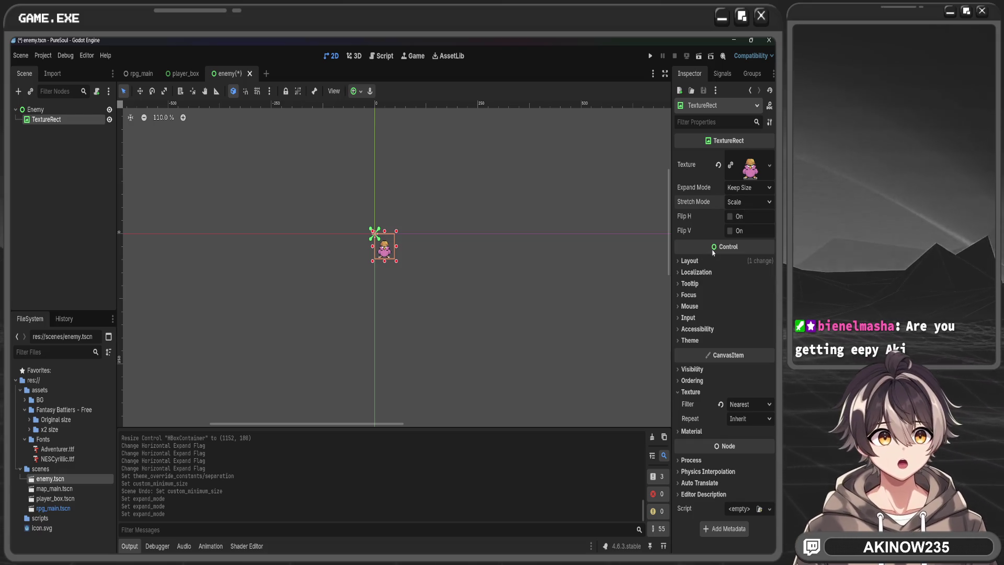
Undo a trial custom minimum size and set the sprite's layout to Anchors with the Full Rect preset.
left_click(704, 263)
left_click_drag(738, 320, 746, 321)
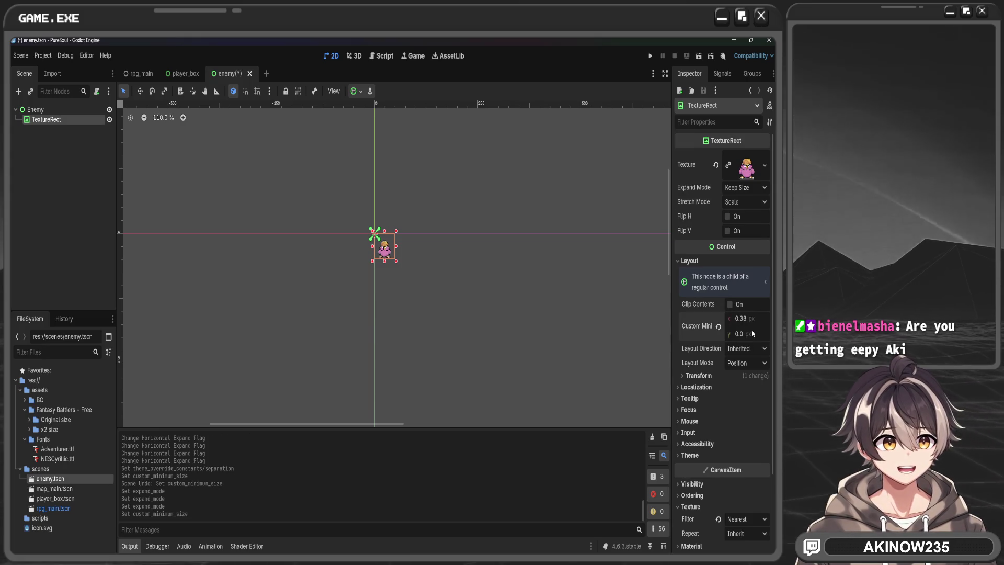
left_click_drag(752, 333, 754, 333)
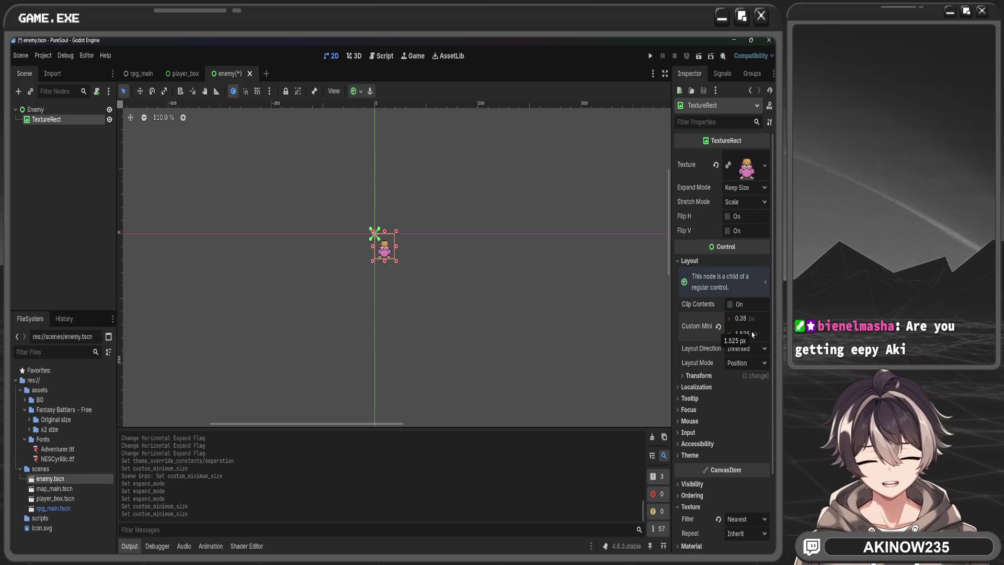
key("ctrl+z")
key("ctrl+z")
left_click(752, 349)
left_click(752, 348)
left_click(745, 362)
left_click(743, 378)
left_click(745, 377)
left_click(743, 547)
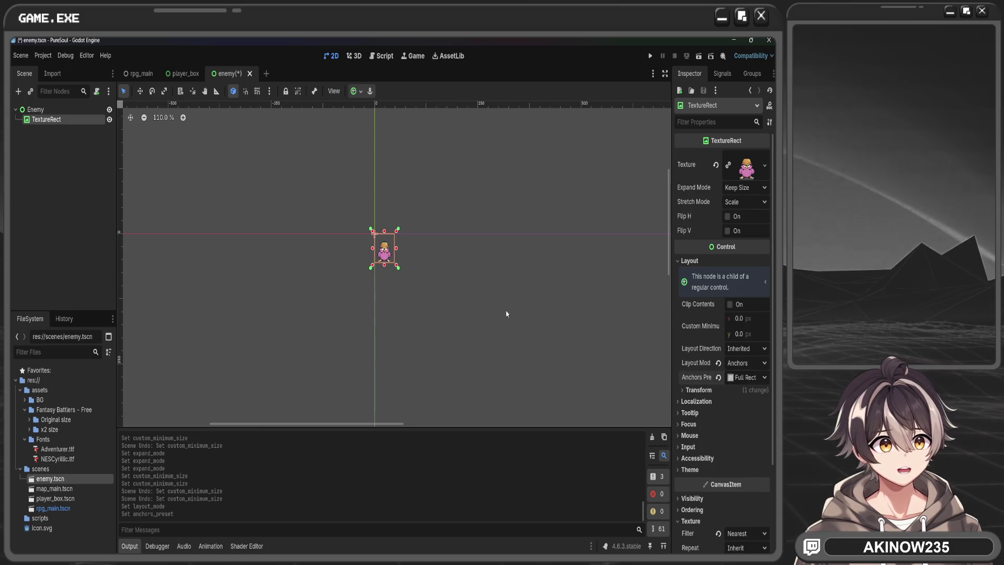
Reset the Enemy root node's size to zero.
left_click(507, 314)
scroll(491, 311, "up", 5)
left_click(329, 225)
scroll(335, 222, "up", 5)
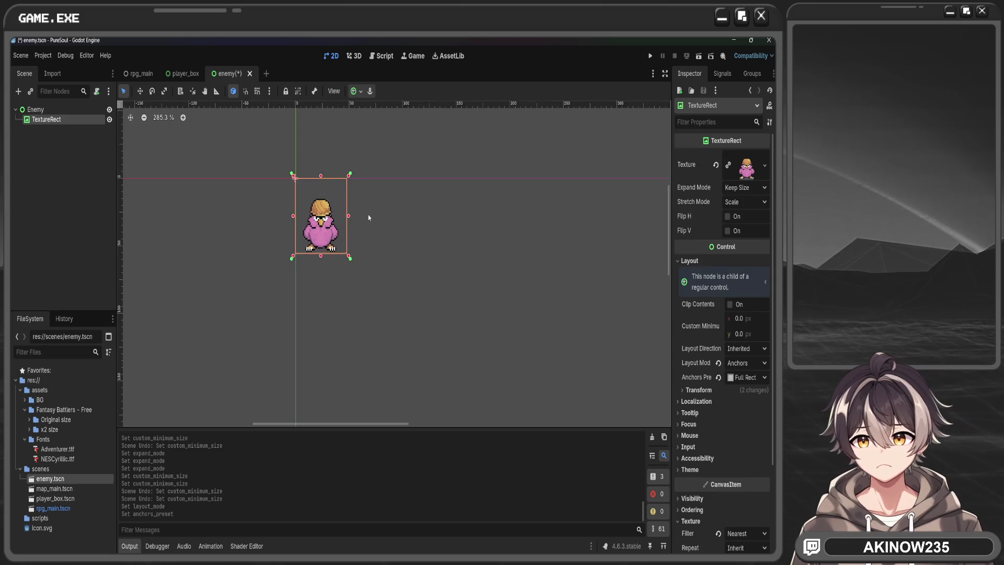
scroll(368, 219, "up", 2)
left_click(78, 109)
left_click(79, 121)
left_click(79, 121)
left_click(74, 110)
left_click(76, 120)
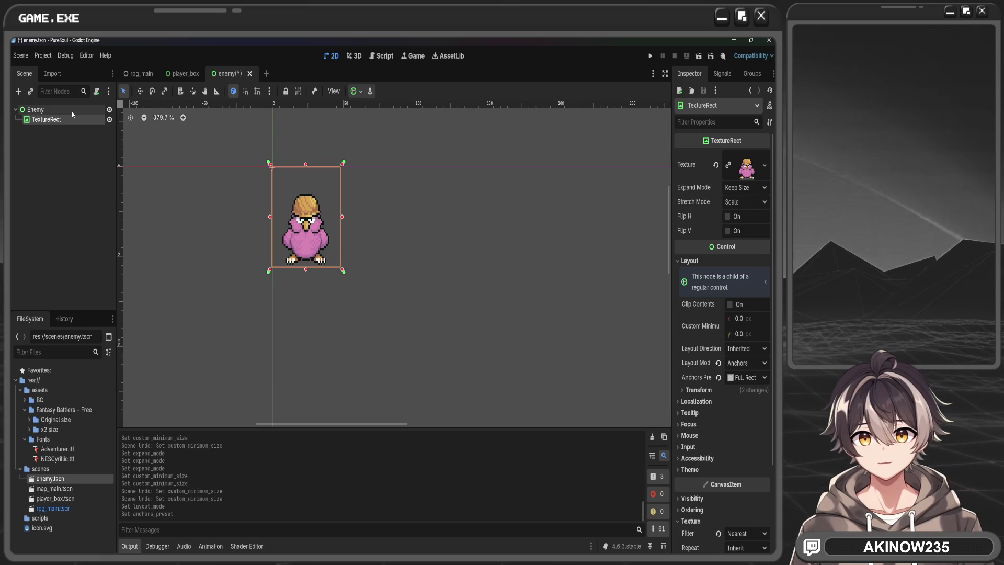
left_click(72, 111)
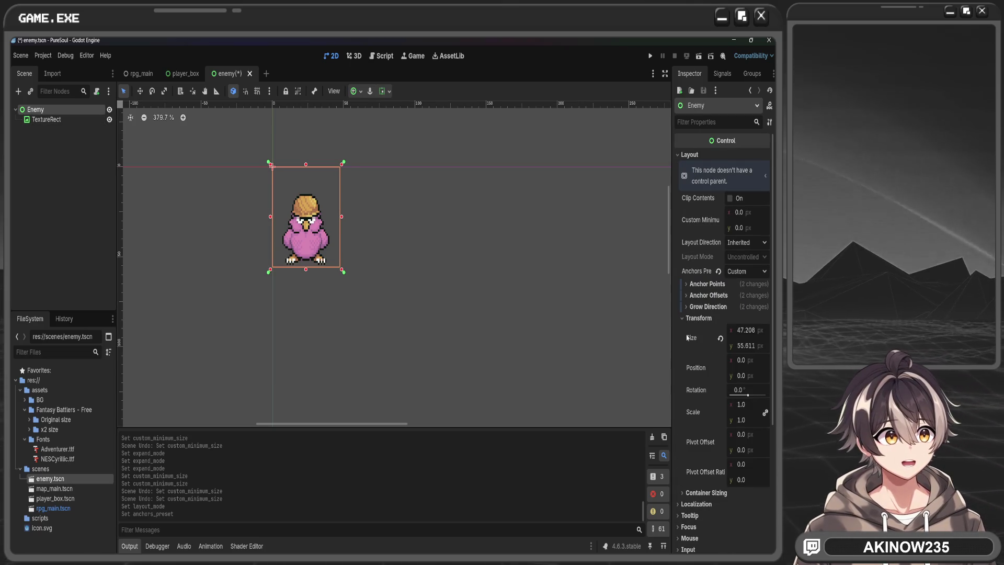
left_click(720, 338)
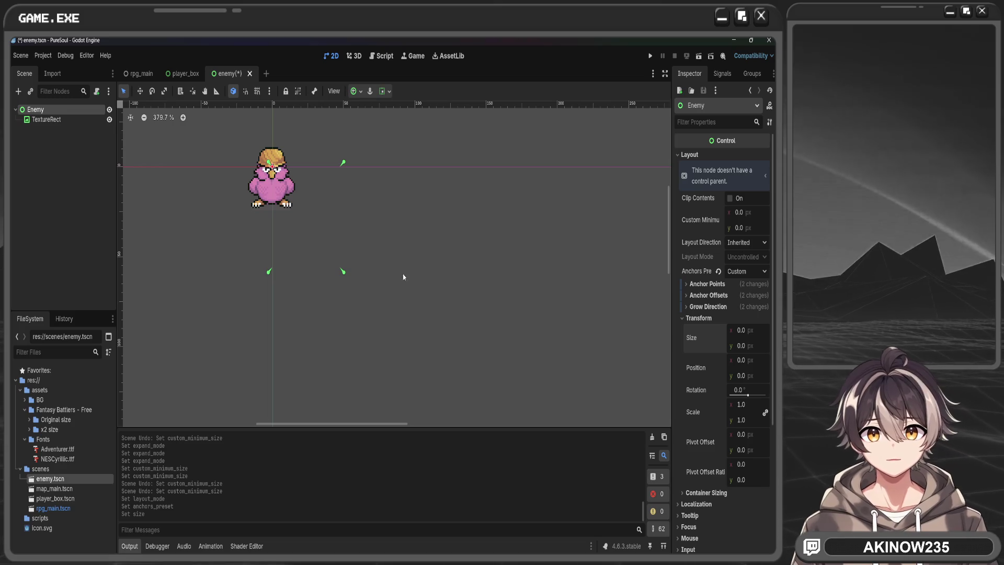
left_click(340, 166)
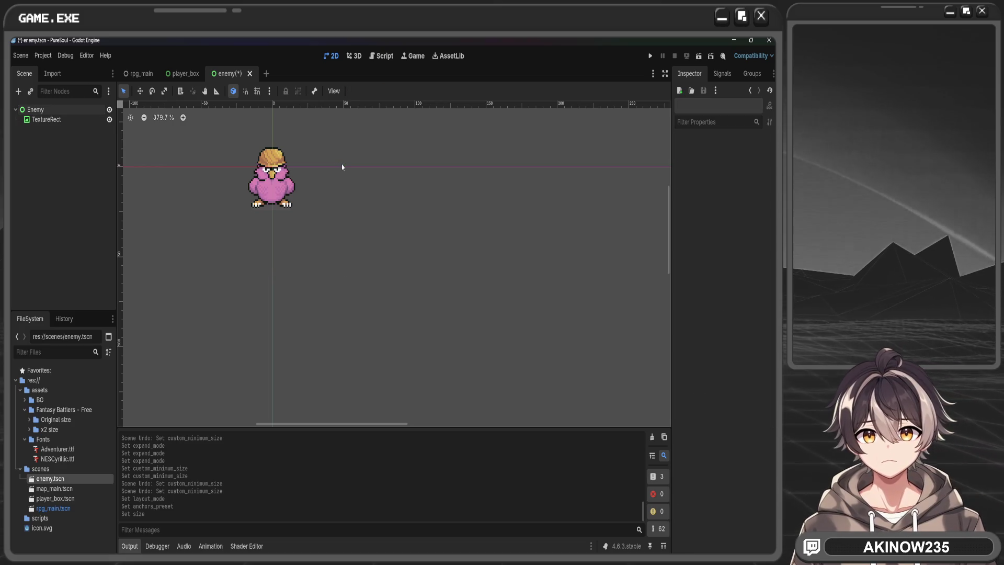
Cut the Enemy root together with its TextureRect out of the scene.
left_click(55, 111)
left_click(56, 117)
left_click(55, 112)
key("ctrl+x")
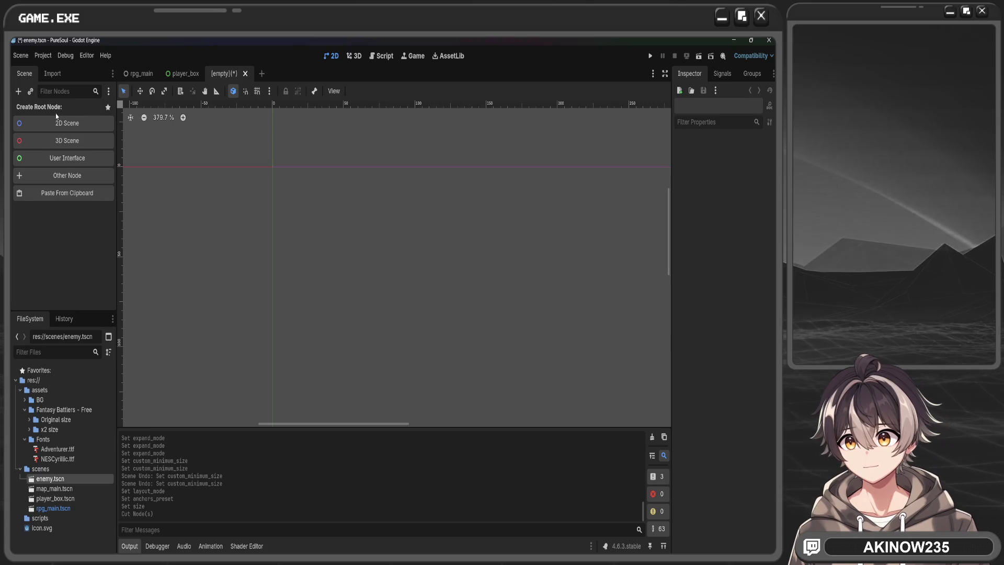
Create a User Interface Control root and add a TextureRect child under it.
left_click(71, 158)
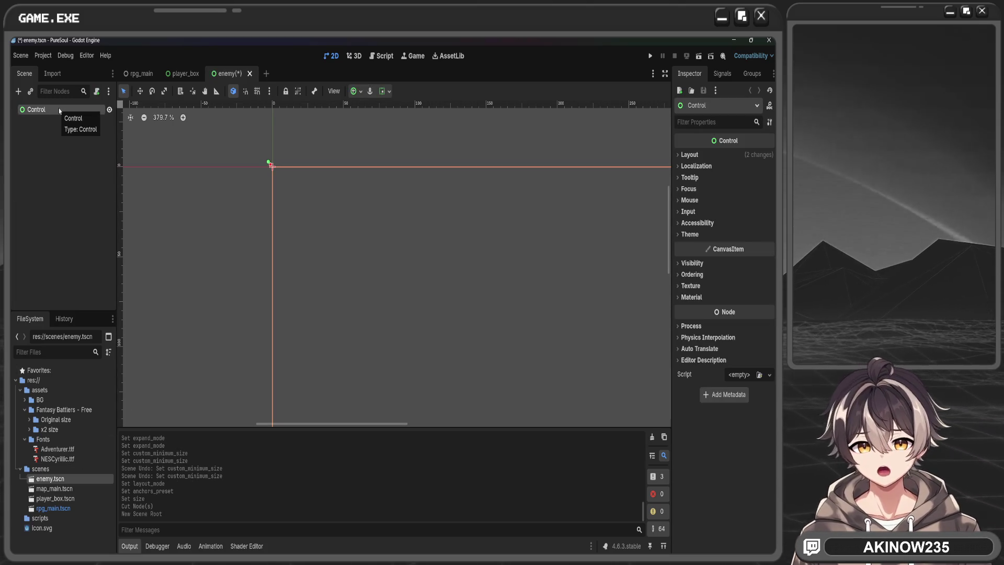
left_click(67, 176)
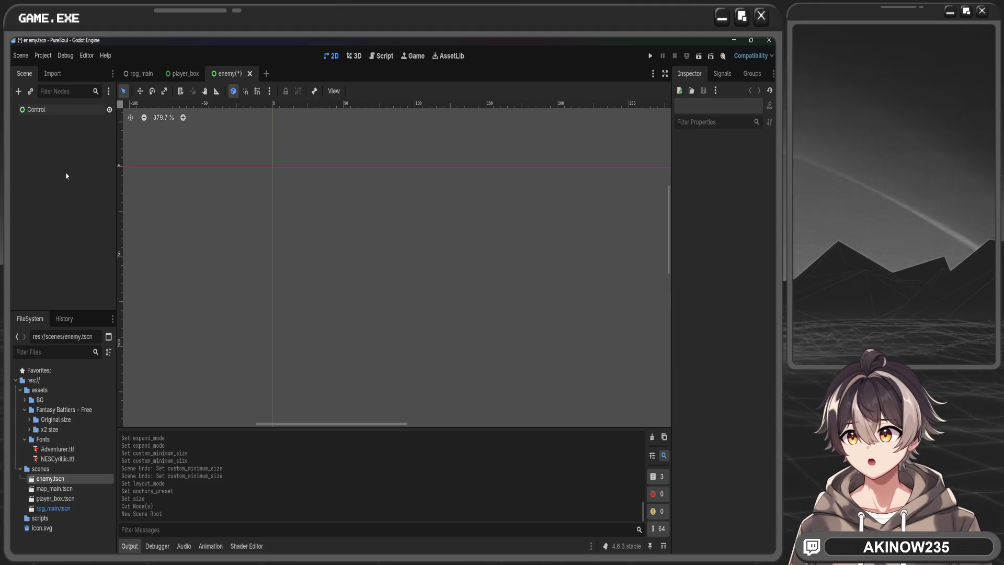
left_click(55, 110)
key("ctrl+a")
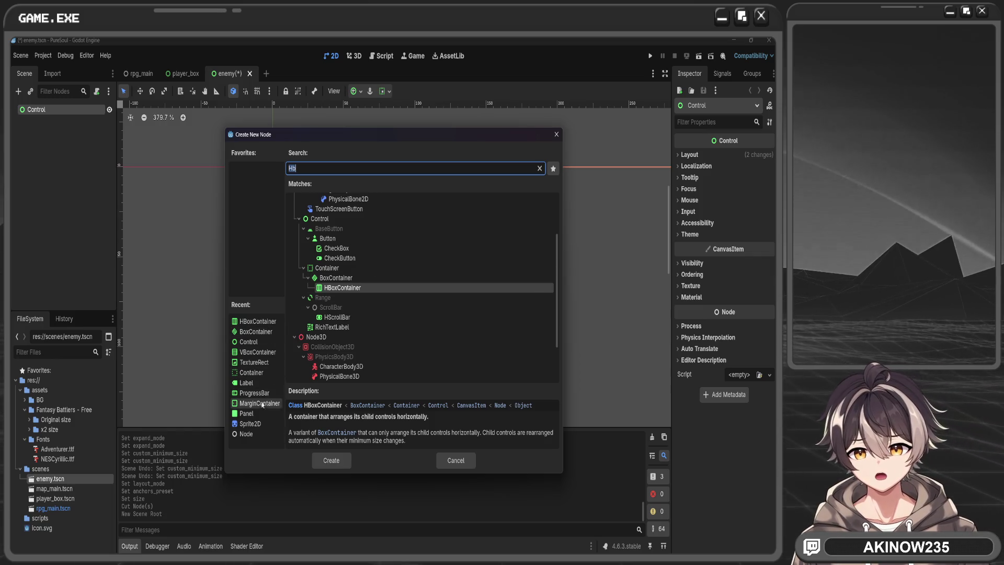
left_click(254, 362)
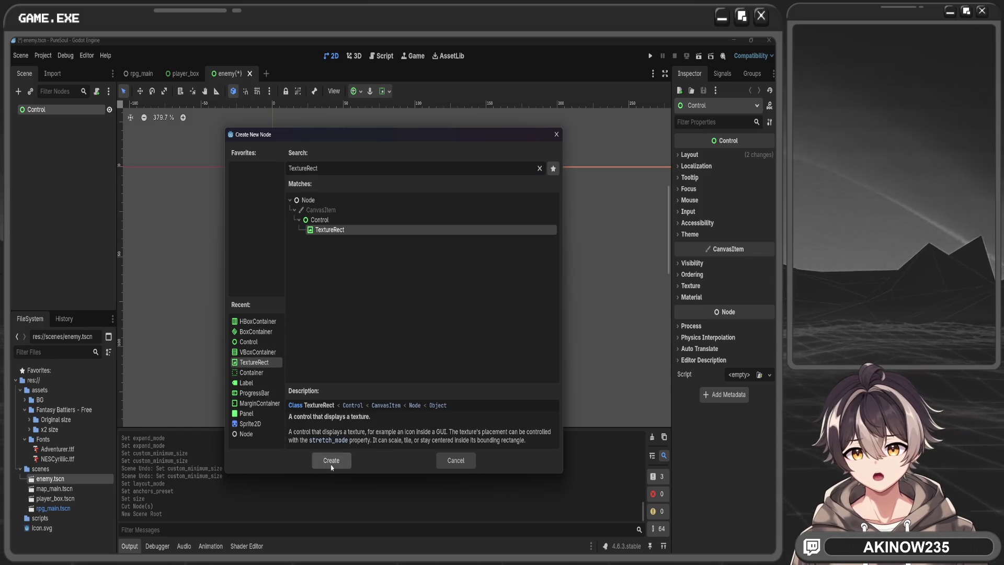
left_click(332, 462)
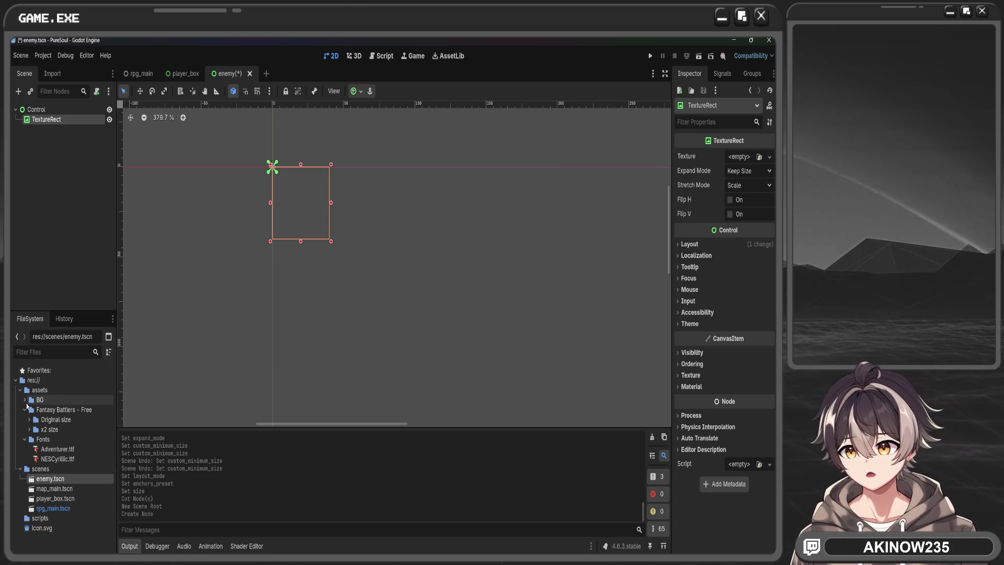
Assign 01b.png from the Original size folder as the texture and anchor the Control root Full Rect.
left_click(29, 419)
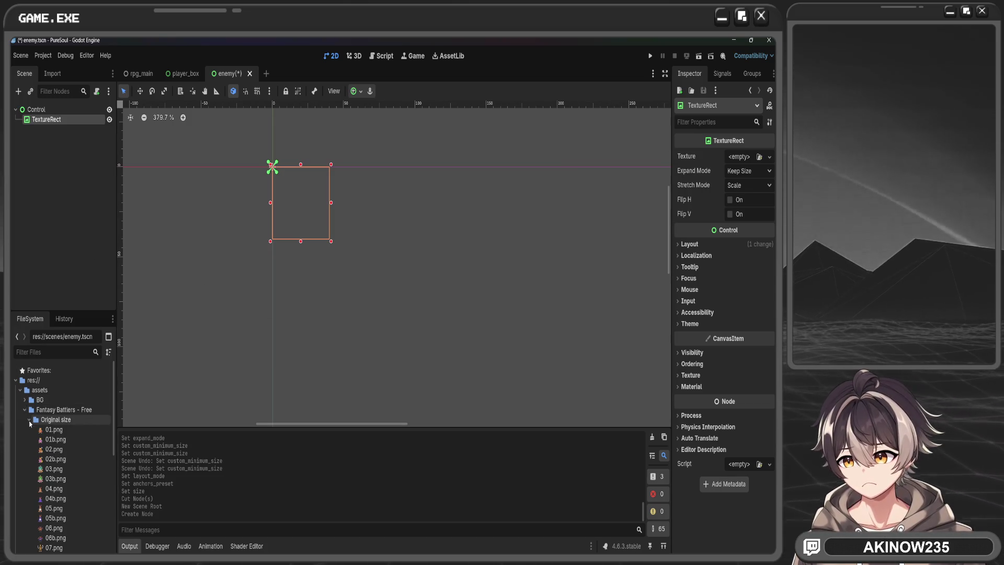
mouse_move(52, 439)
left_mouse_down()
mouse_move(711, 194)
mouse_move(756, 127)
mouse_move(745, 160)
left_mouse_up()
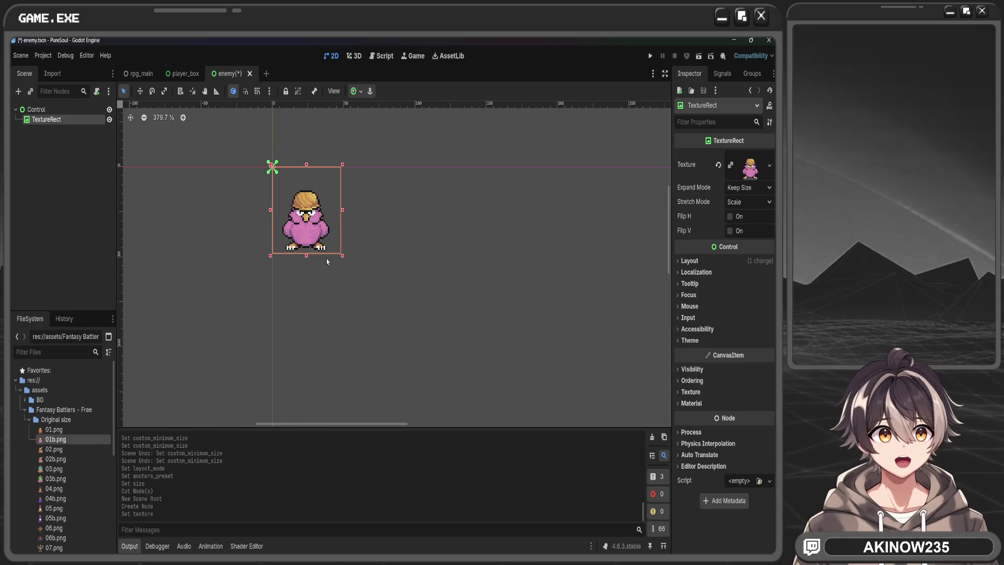
left_click(56, 199)
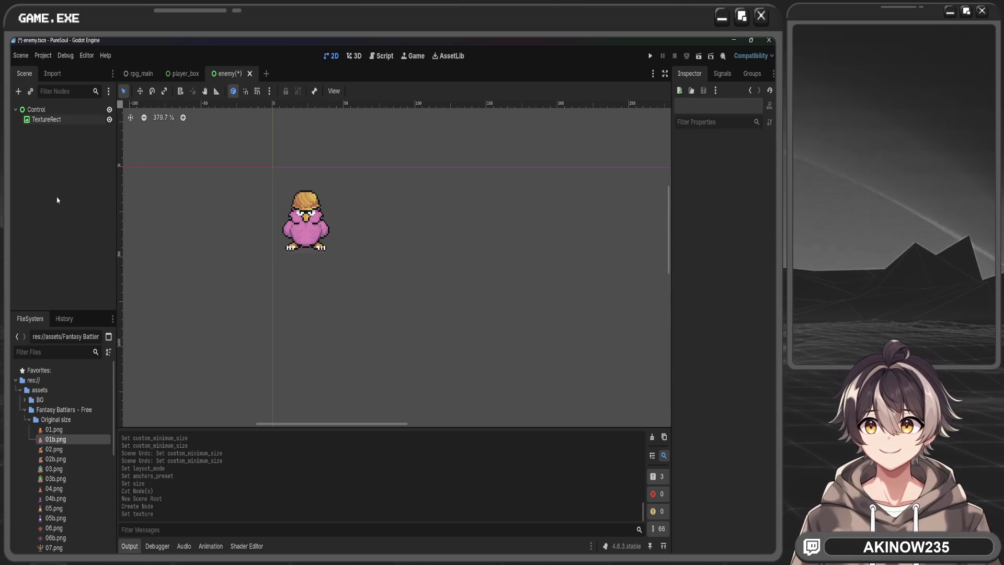
left_click(52, 108)
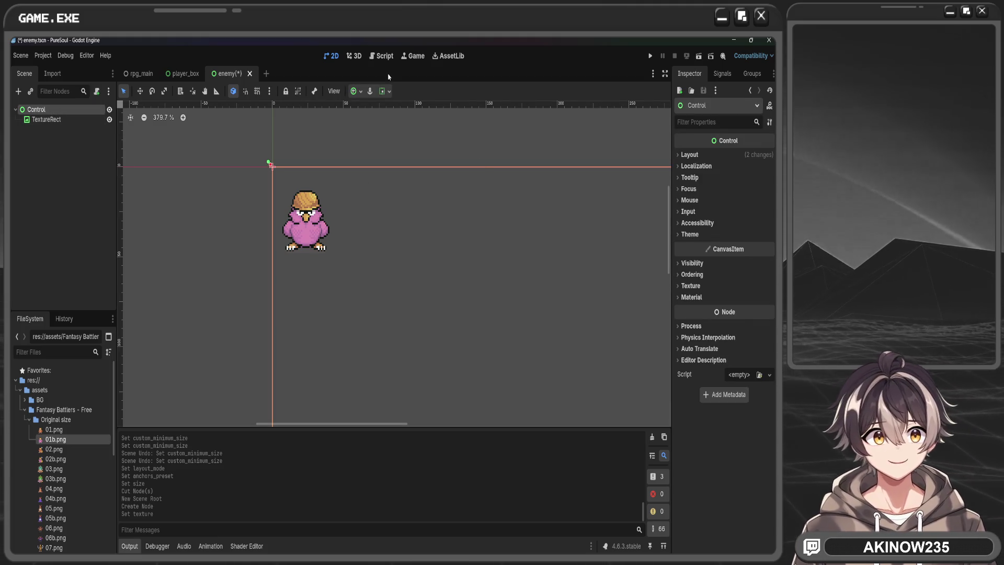
left_click(356, 91)
double_click(398, 167)
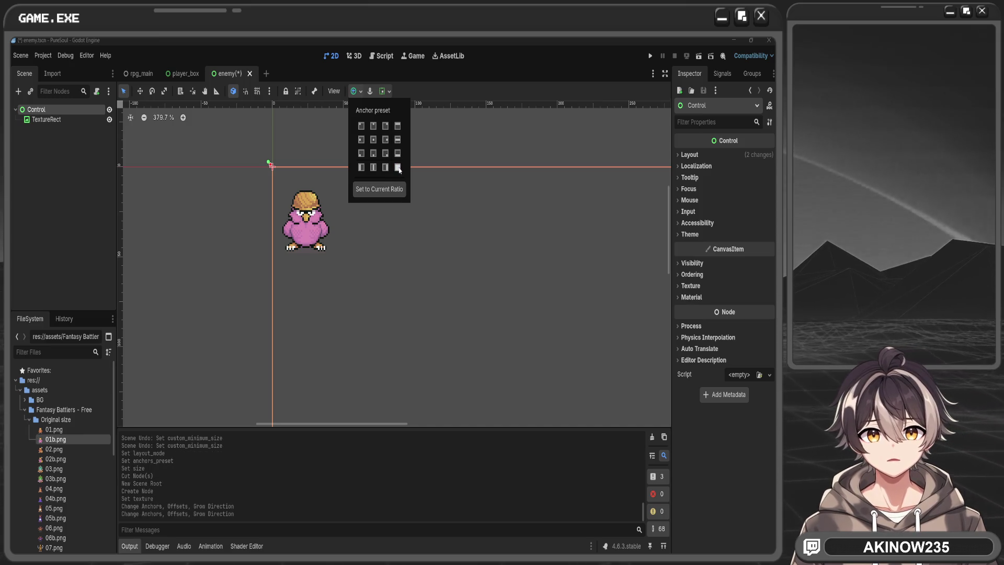
left_click(52, 120)
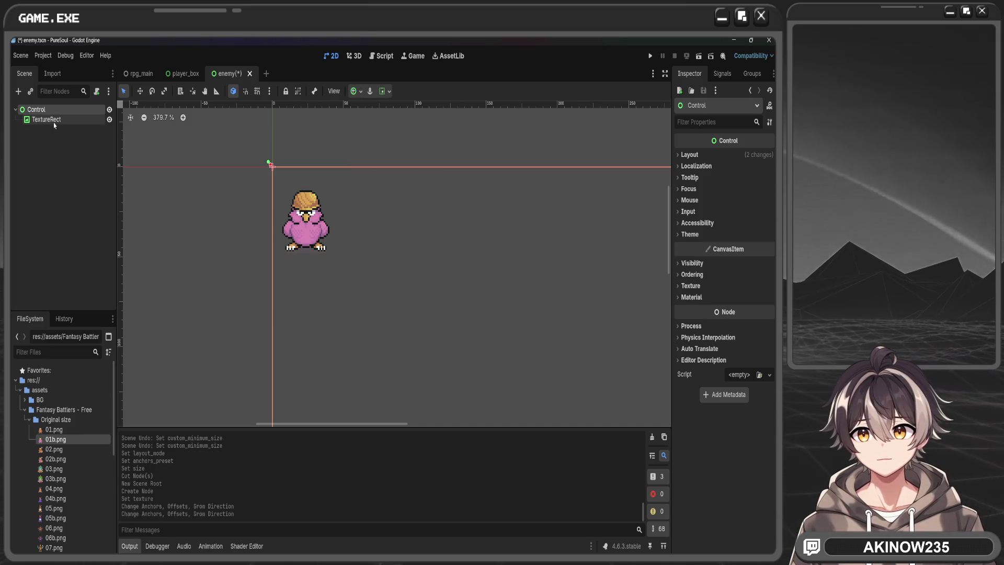
Stretch the TextureRect to fill its parent with the Full Rect anchor preset.
left_click(357, 91)
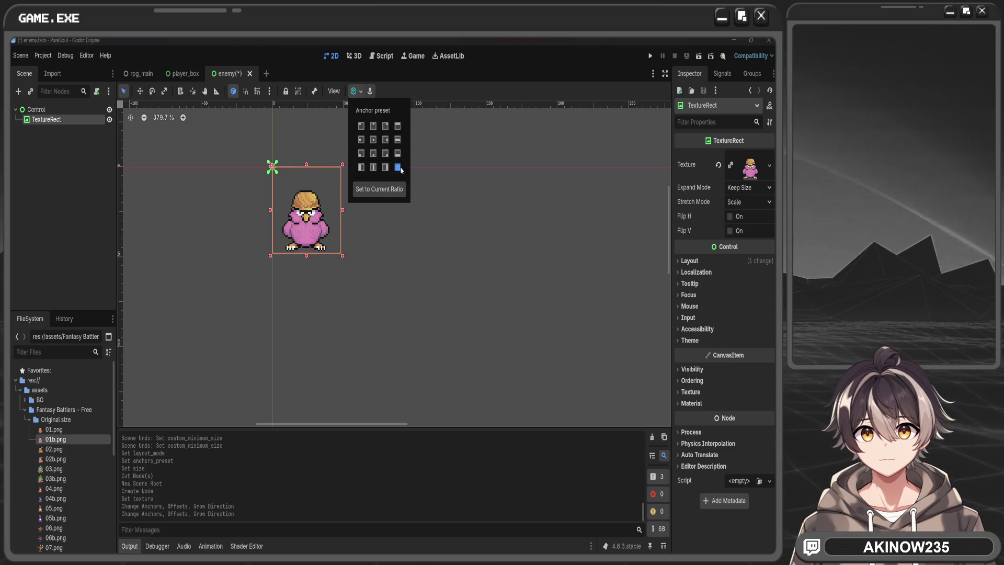
left_click(396, 167)
scroll(523, 223, "down", 5)
scroll(523, 222, "down", 7)
scroll(368, 230, "right", 6)
scroll(367, 231, "up", 2)
left_click_drag(383, 234, 488, 231)
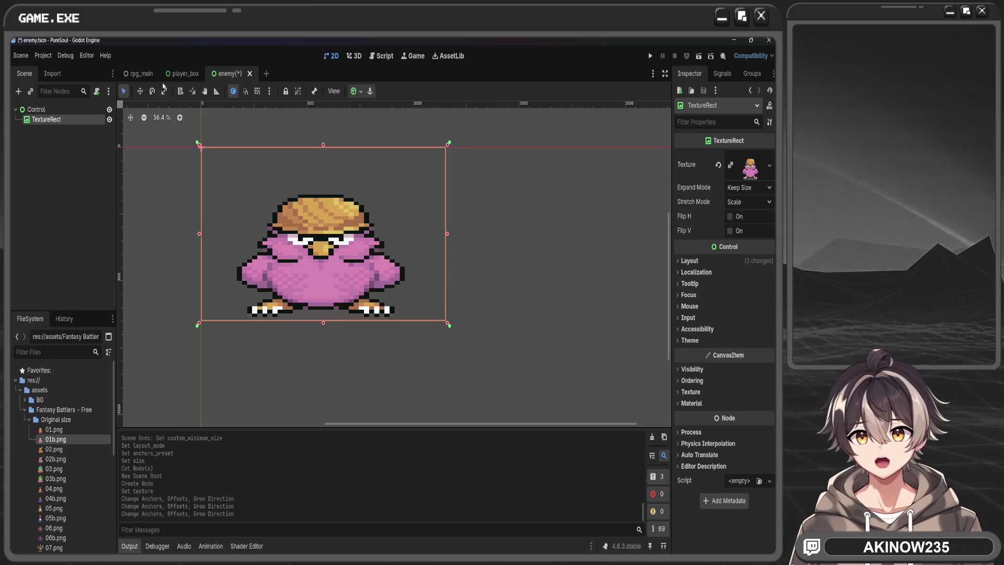
Save enemy.tscn and go back to the rpg_main battle scene.
key("ctrl+s")
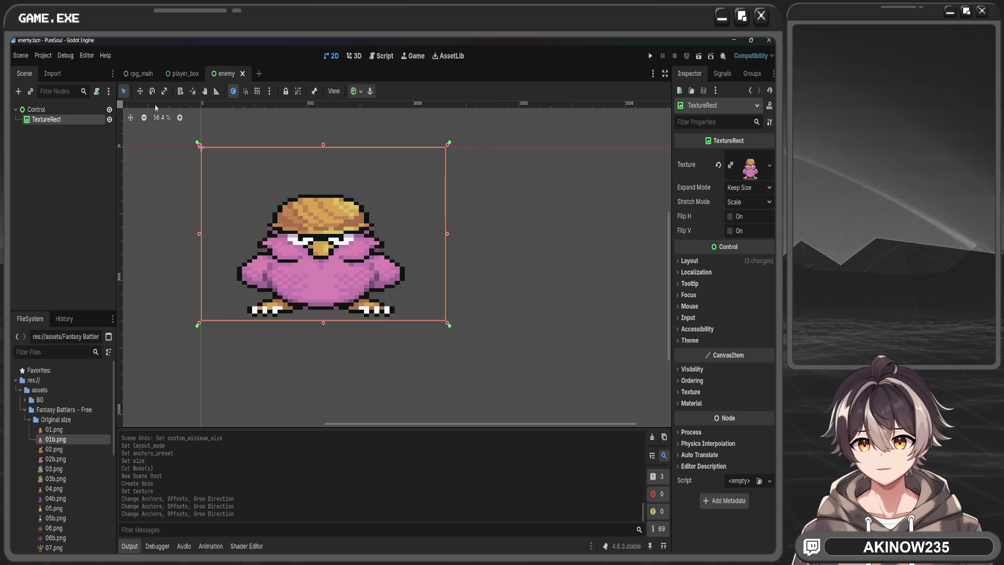
left_click(138, 73)
scroll(389, 239, "down", 3)
scroll(389, 240, "up", 1)
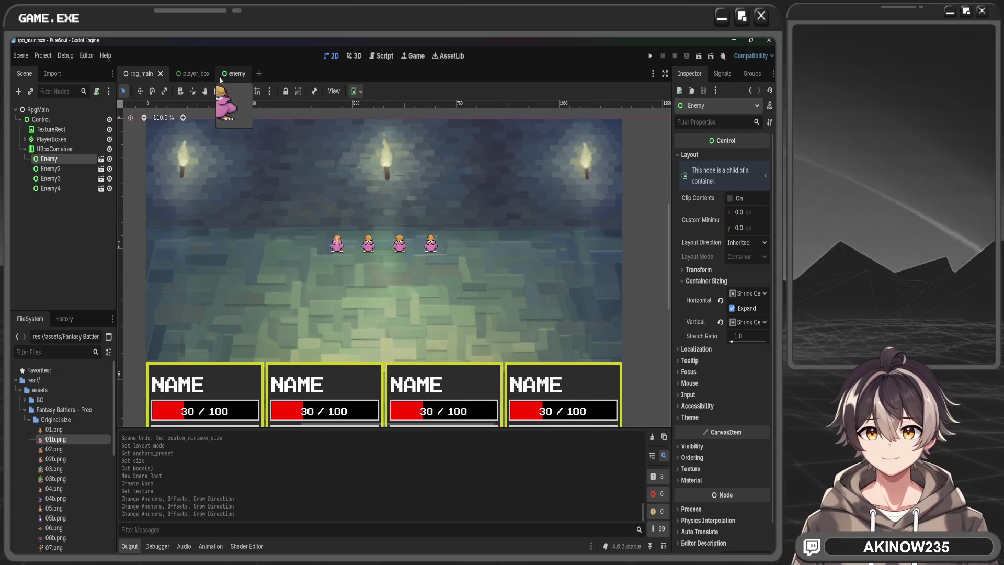
Set the bird TextureRect's expand mode to Fit Width Proportional in the enemy scene.
left_click(233, 74)
left_click(336, 343)
left_click(337, 278)
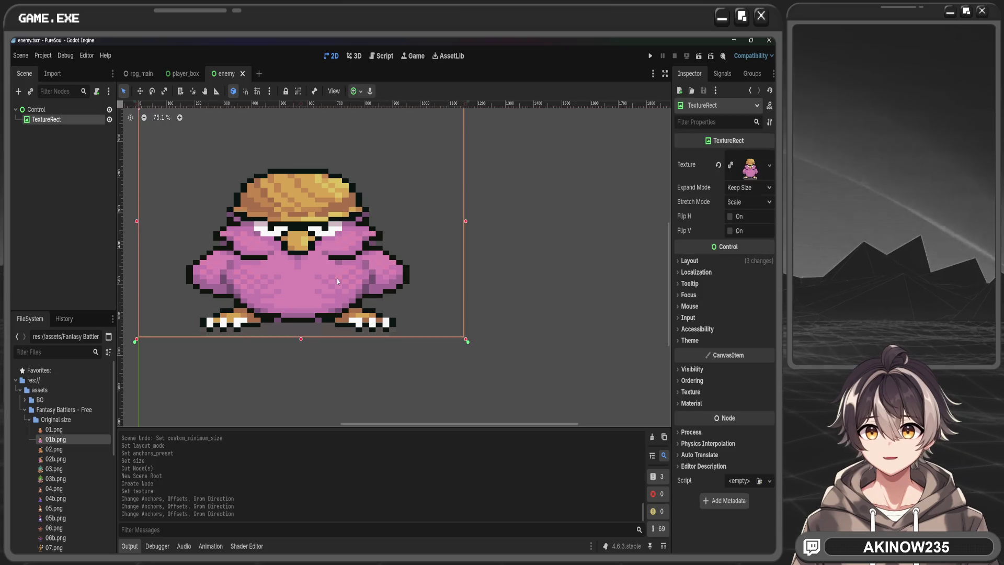
scroll(337, 278, "up", 1)
left_click(525, 263)
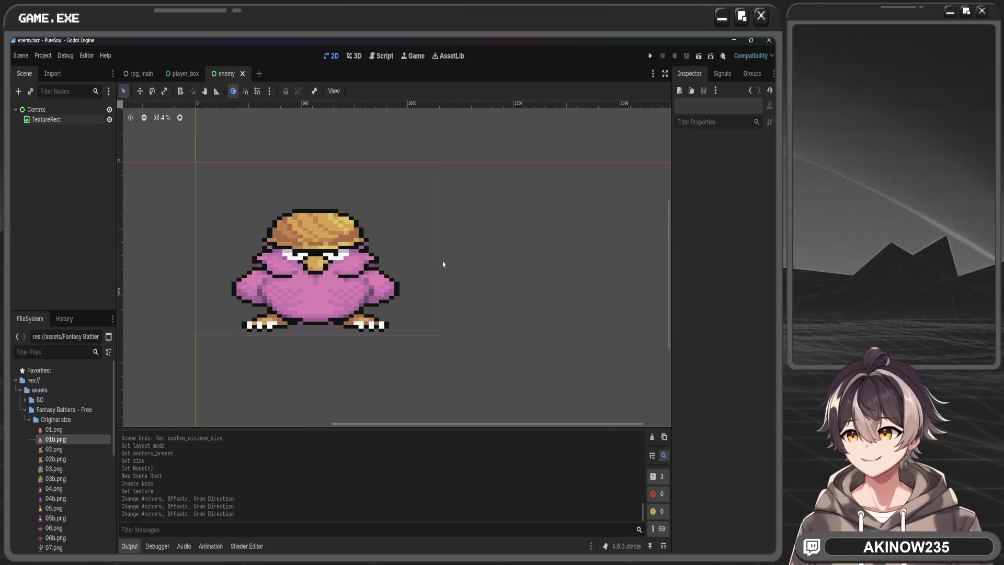
key("f")
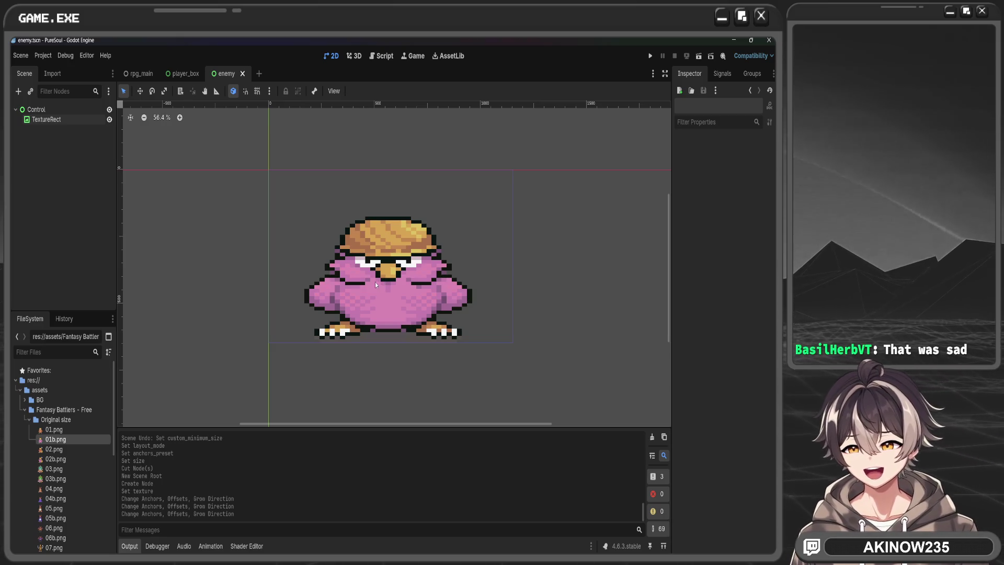
left_click(384, 254)
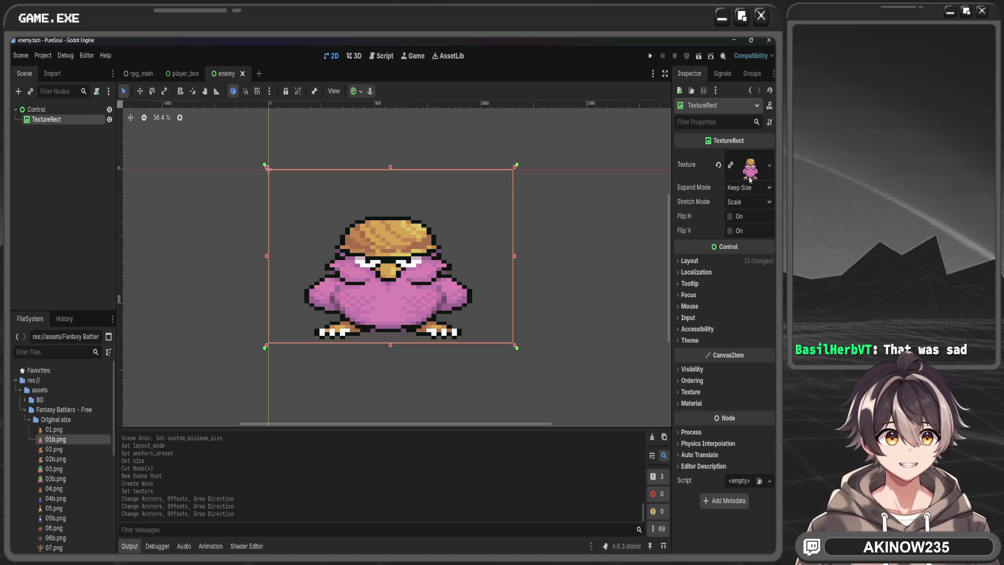
left_click(748, 187)
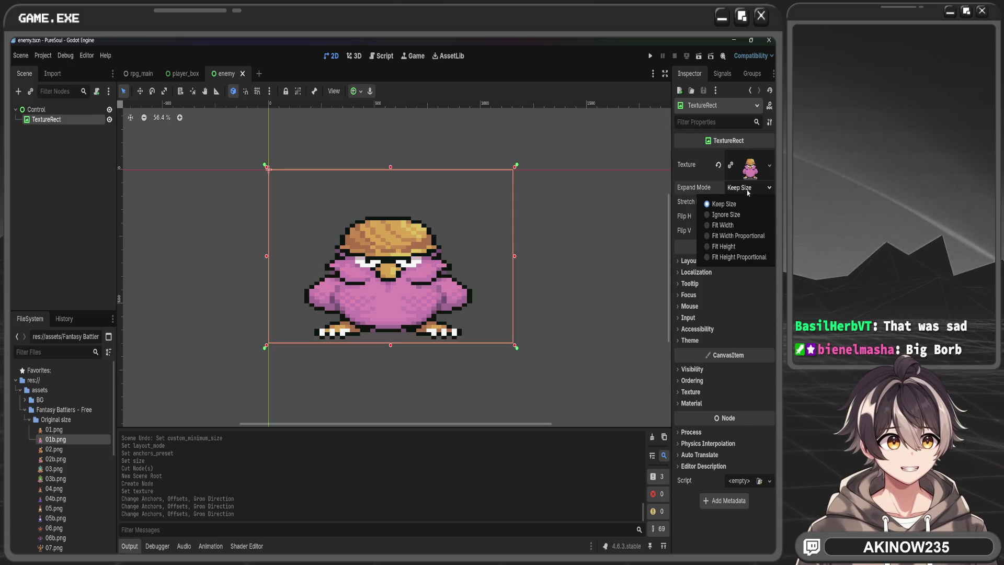
left_click(747, 236)
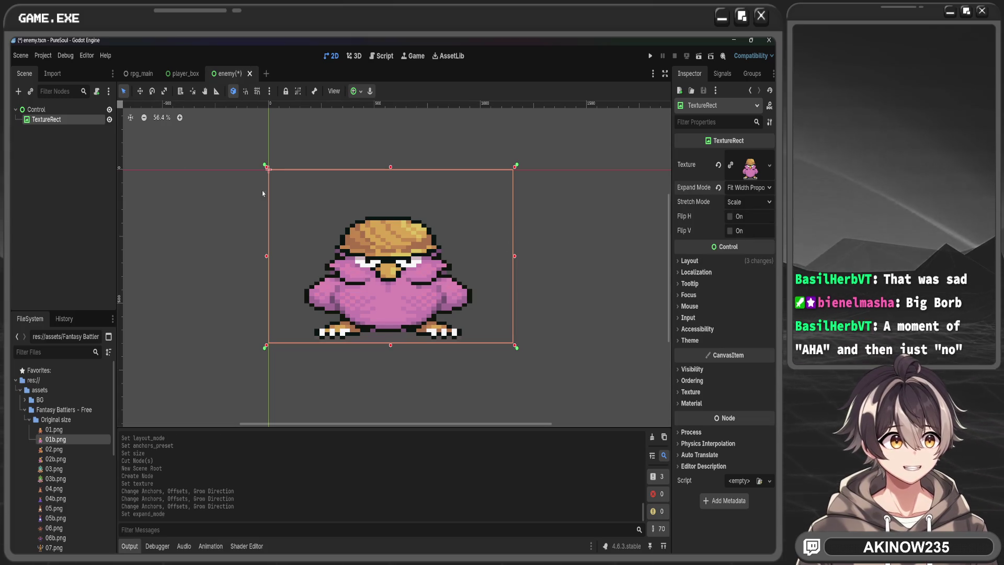
left_click(141, 73)
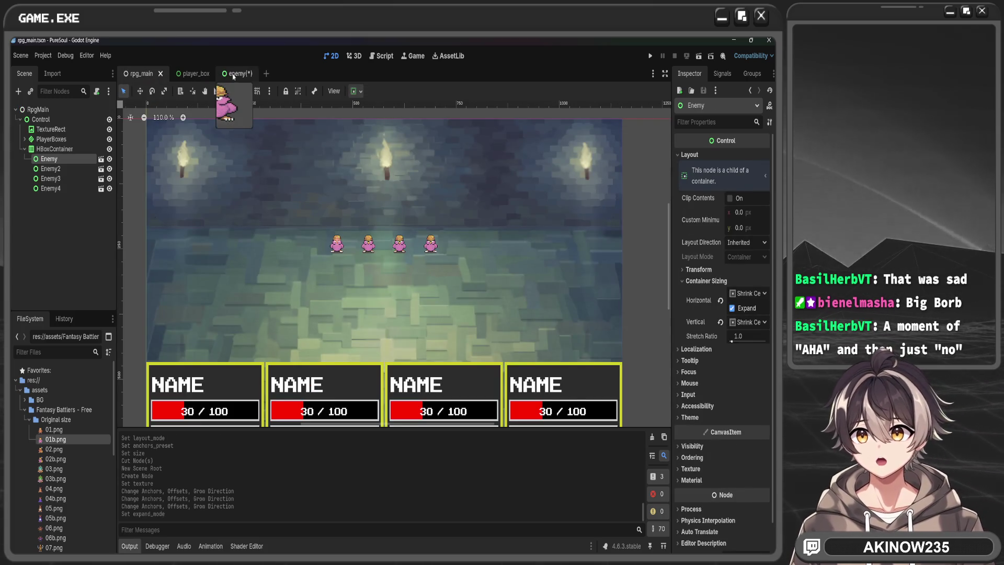
Save the enemy scene and switch to the rpg_main battle scene.
left_click(232, 74)
key("ctrl+s")
left_click(139, 74)
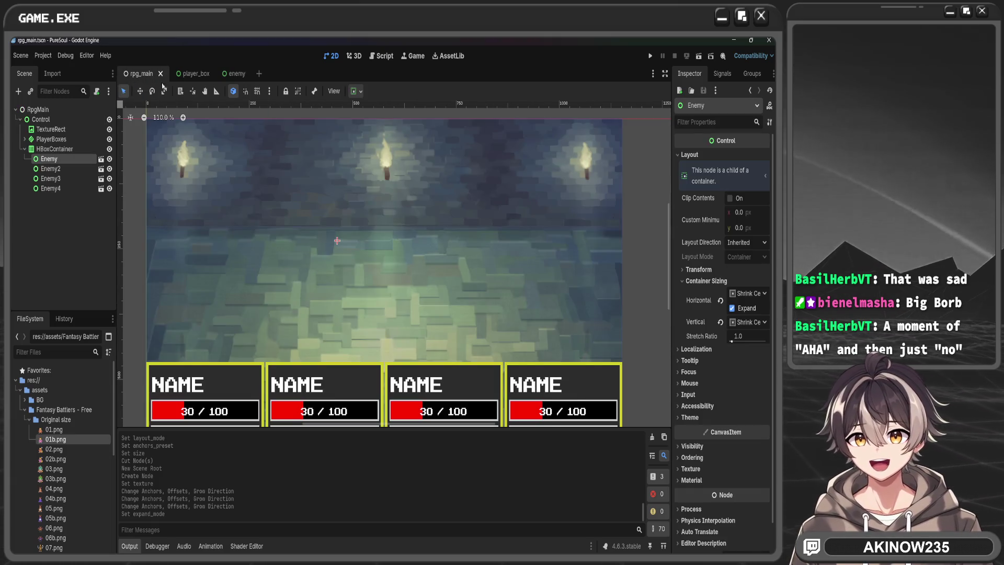
Pan and zoom the battle scene to inspect the missing birds, then reopen the enemy scene.
scroll(439, 286, "down", 5)
scroll(537, 340, "down", 3)
left_click_drag(537, 340, 253, 200)
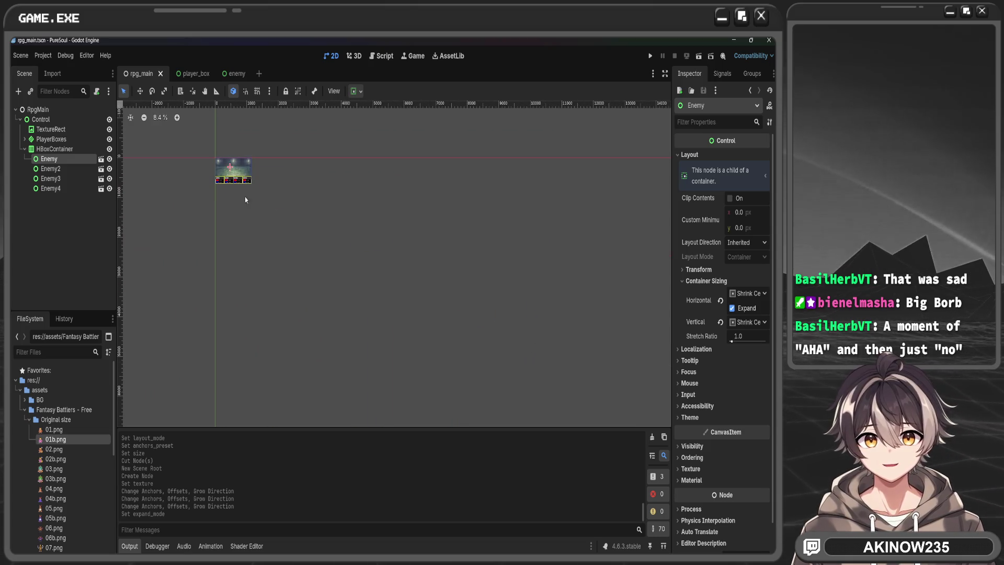
mouse_move(384, 326)
left_mouse_down()
mouse_move(376, 155)
mouse_move(258, 237)
mouse_move(450, 334)
mouse_move(341, 219)
mouse_move(540, 89)
left_mouse_up()
mouse_move(415, 358)
left_mouse_down()
mouse_move(550, 329)
mouse_move(417, 347)
mouse_move(376, 328)
mouse_move(319, 355)
left_mouse_up()
scroll(547, 328, "down", 10)
scroll(547, 325, "up", 10)
scroll(319, 355, "up", 10)
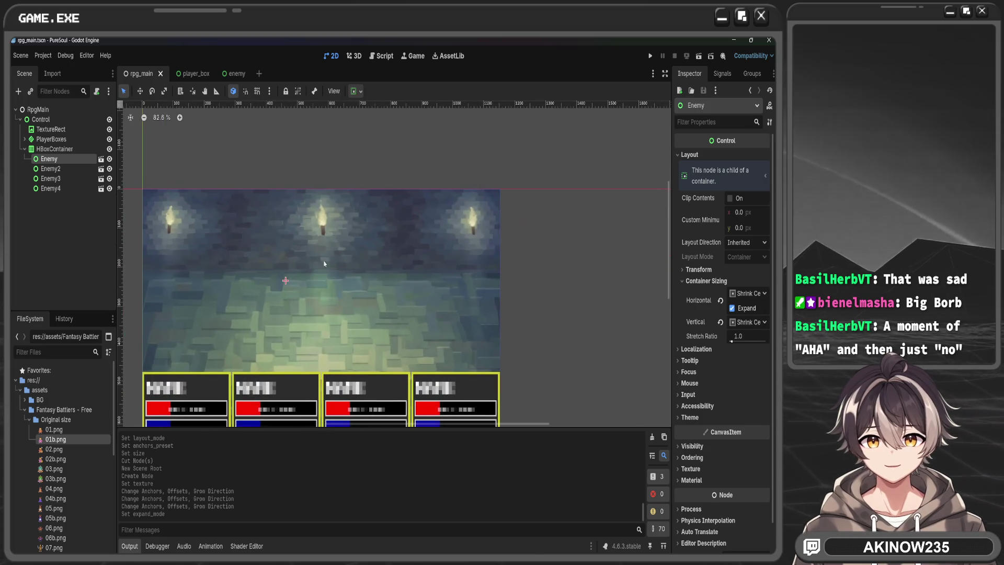
mouse_move(350, 235)
left_mouse_down()
mouse_move(375, 203)
mouse_move(431, 167)
left_mouse_up()
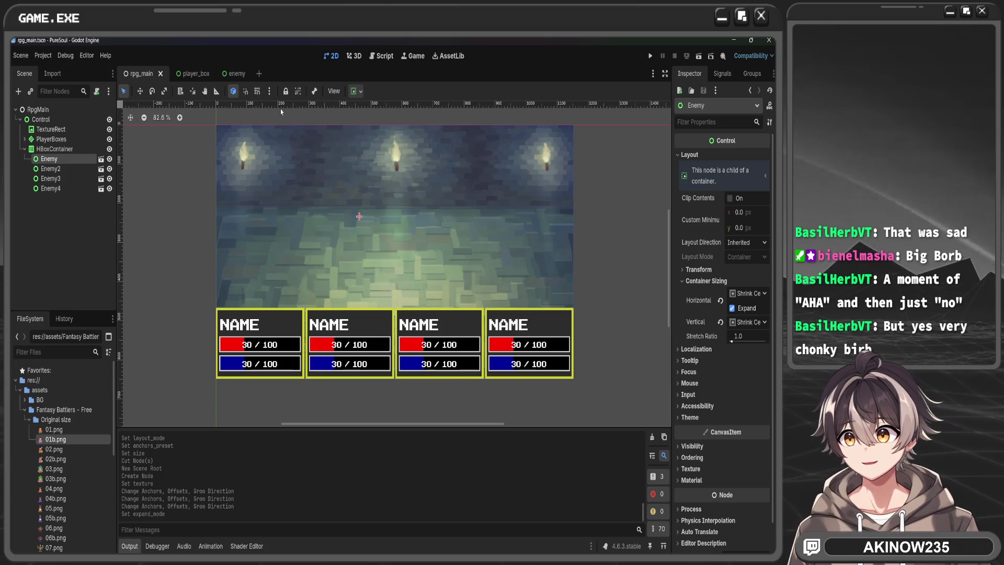
left_click(232, 73)
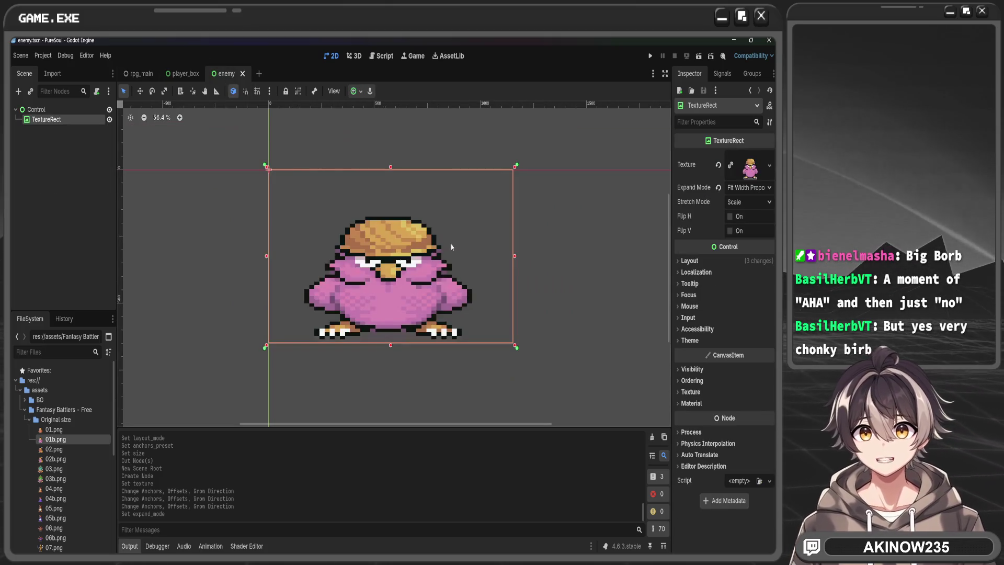
Try Keep Centered and Keep Aspect stretch modes and the Fit Width expand mode on the bird.
left_click(747, 202)
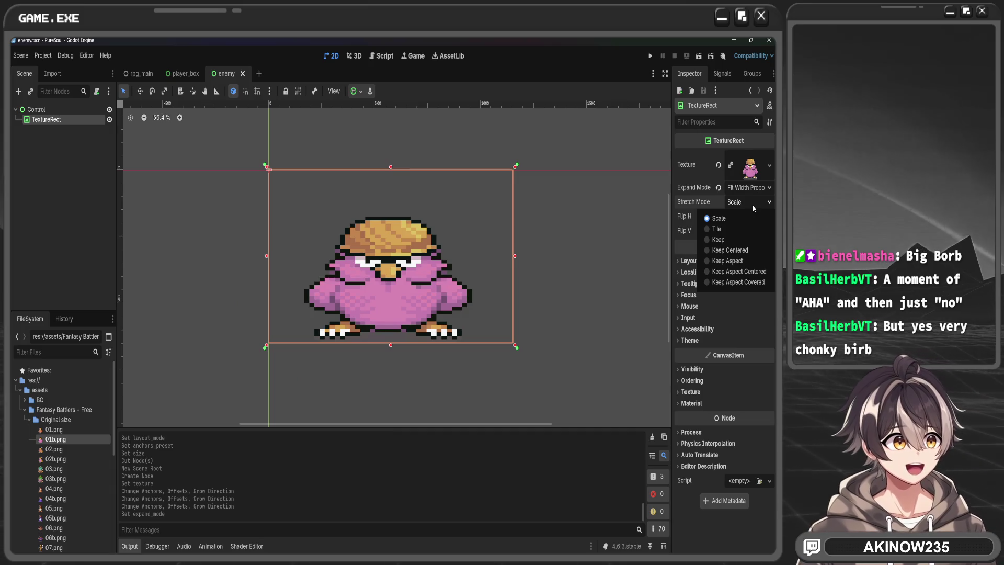
left_click(737, 251)
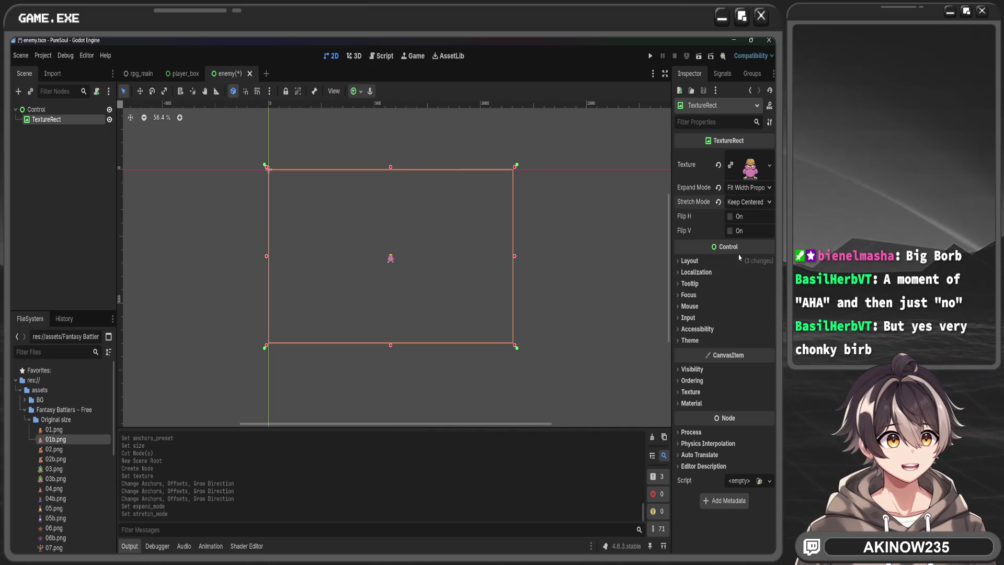
left_click(743, 204)
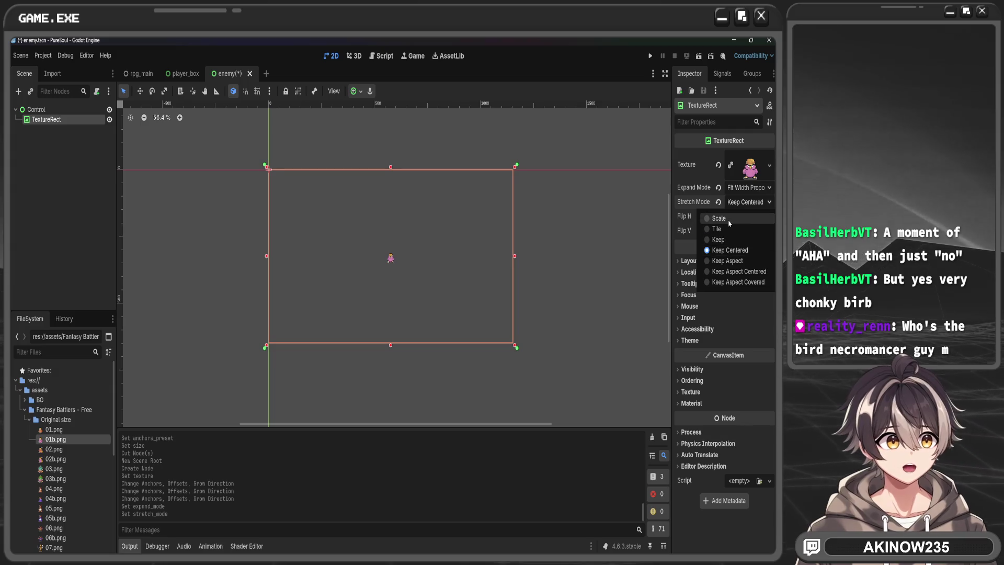
left_click(728, 260)
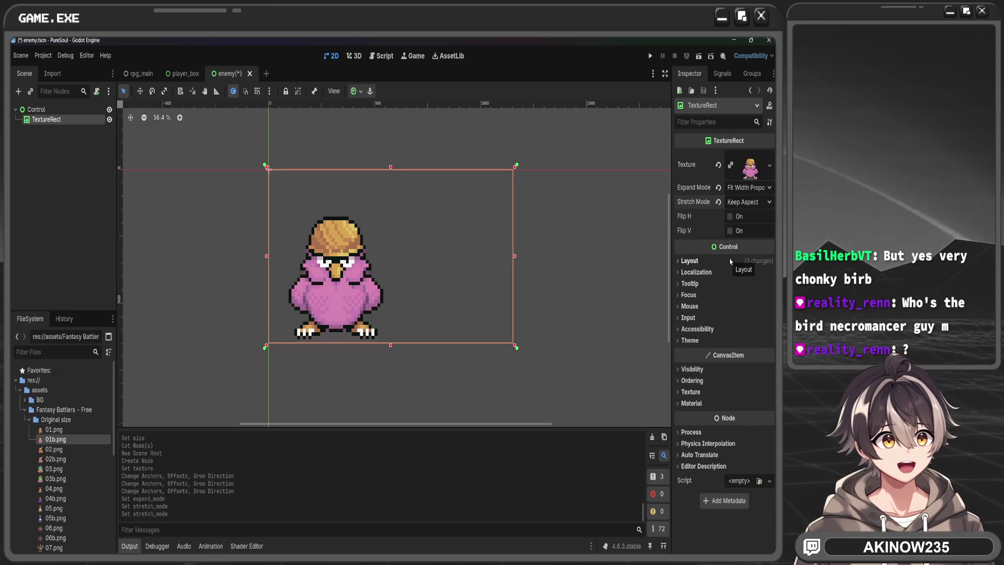
left_click(750, 188)
left_click(737, 204)
left_click(747, 187)
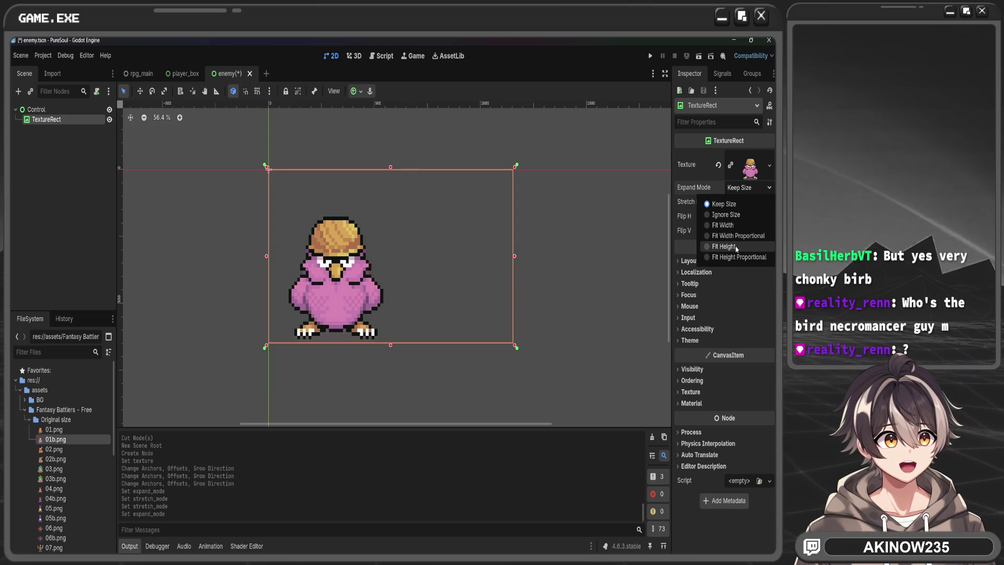
left_click(735, 226)
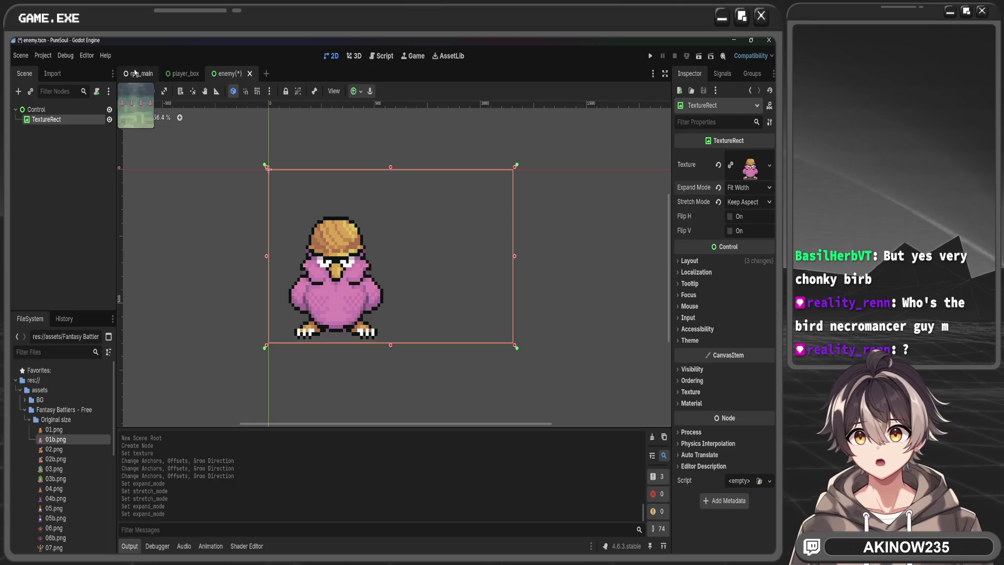
Save, check rpg_main, then undo the mode changes and save the reverted enemy scene.
key("ctrl+s")
left_click(136, 74)
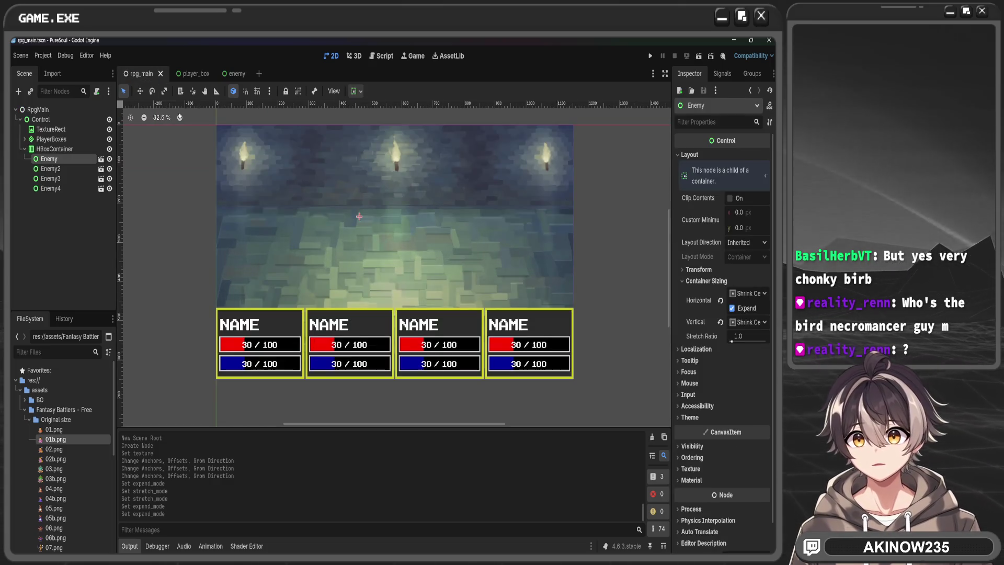
left_click(234, 74)
key("ctrl+z")
key("ctrl+z")
key("ctrl+z")
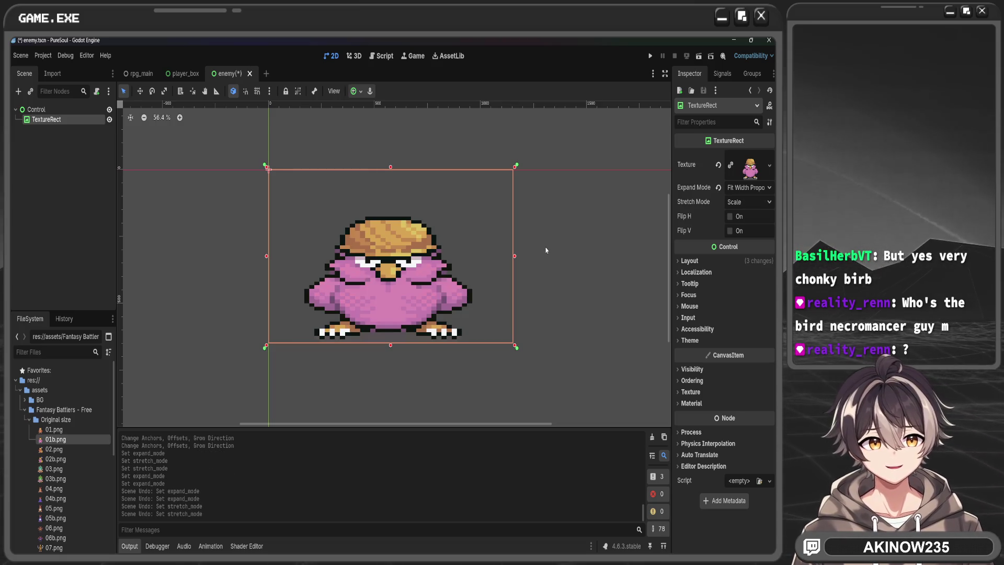
key("ctrl+s")
left_click(135, 74)
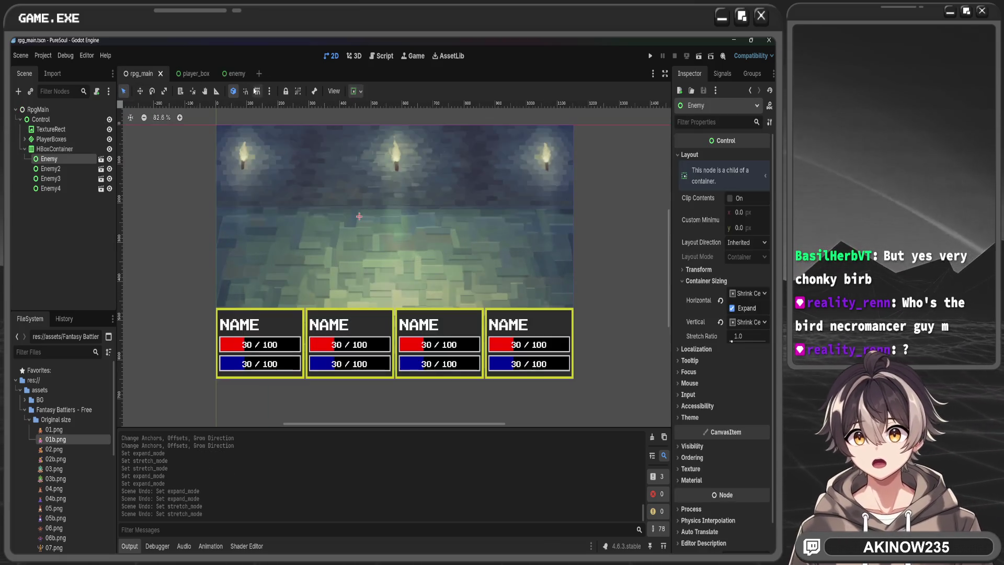
Save the battle scene, then show the enemy bird's Layout properties in the enemy scene.
key("ctrl+s")
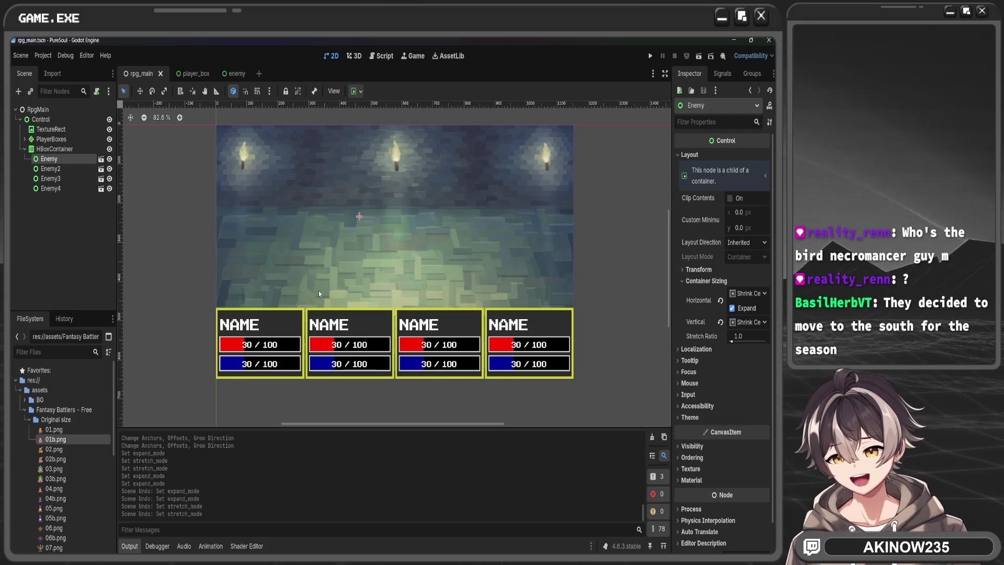
scroll(317, 285, "down", 9)
scroll(339, 278, "up", 9)
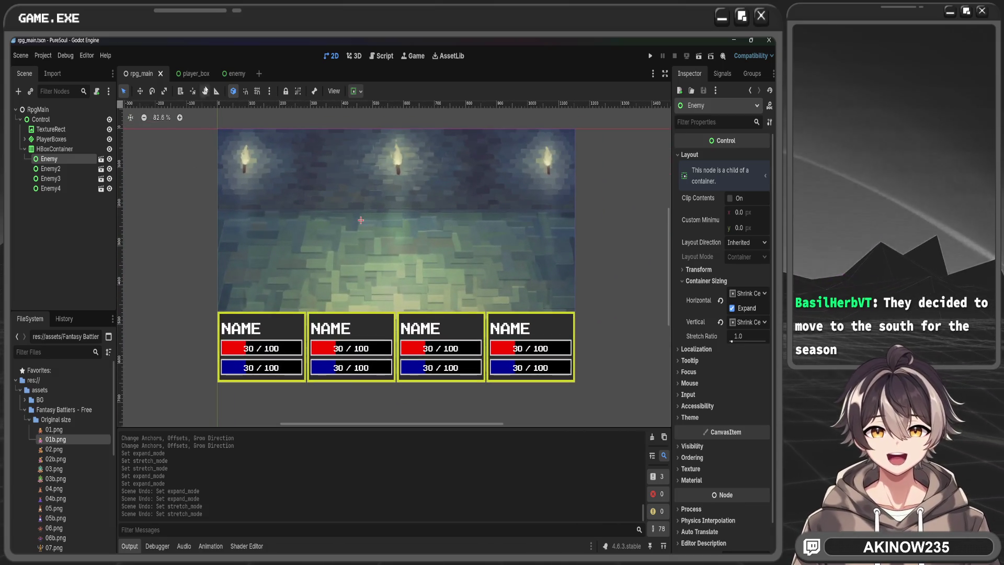
left_click(230, 73)
left_click(689, 261)
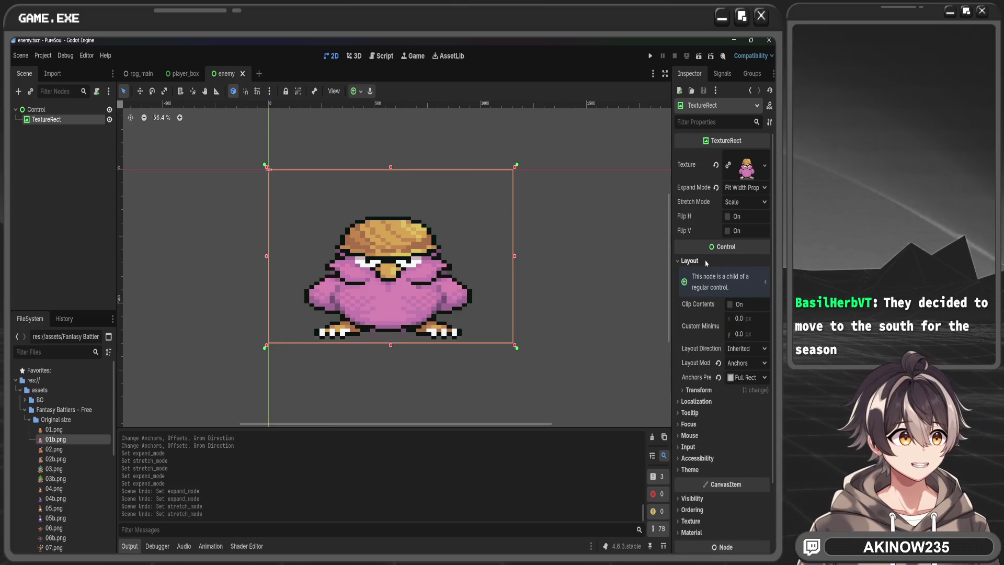
left_click(700, 390)
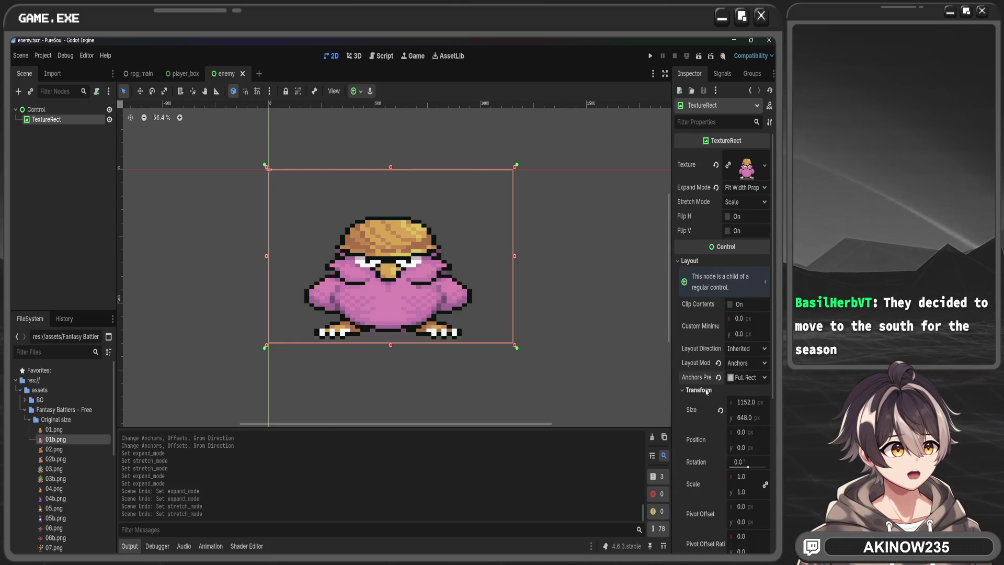
scroll(709, 394, "down", 2)
left_click(719, 360)
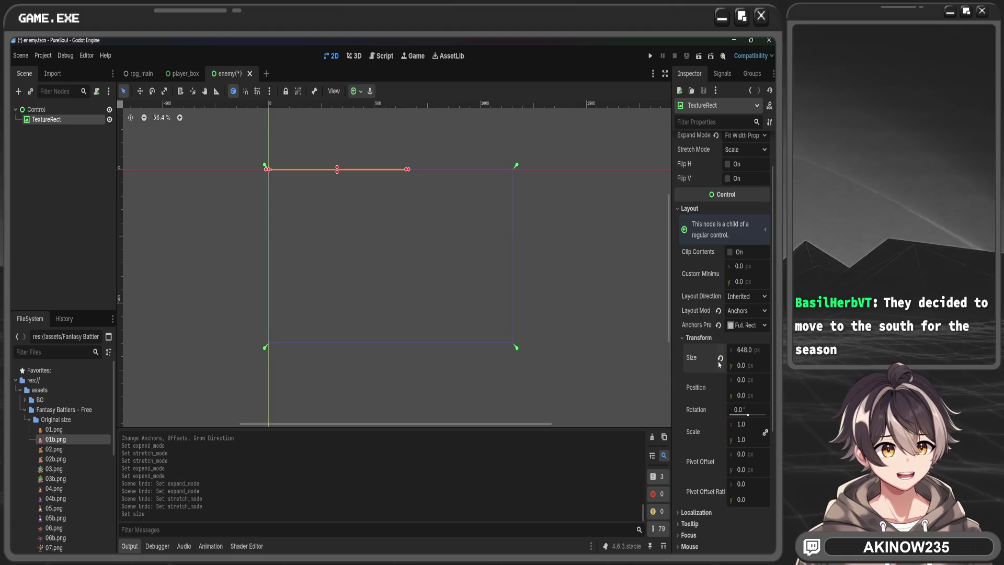
key("ctrl+z")
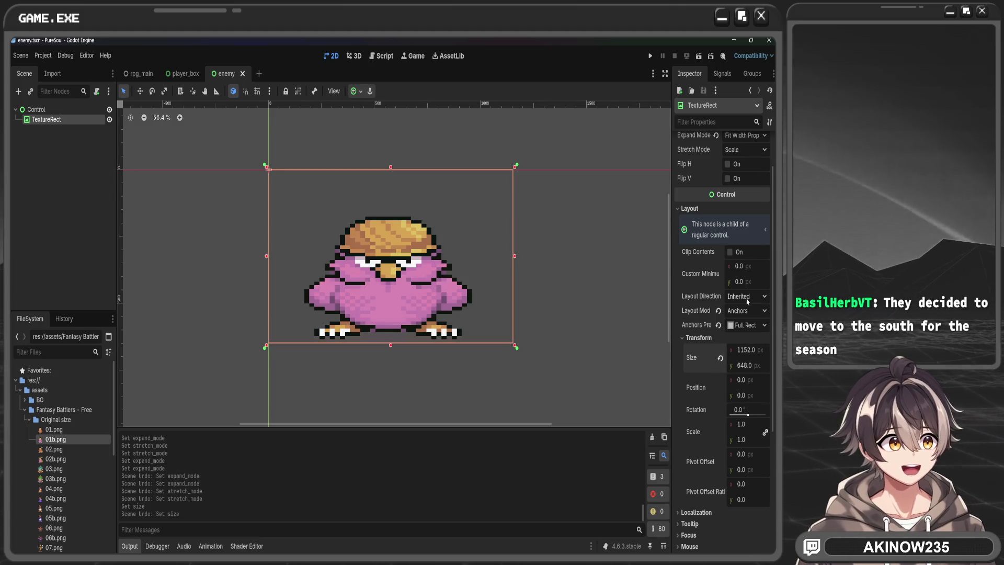
left_click(752, 325)
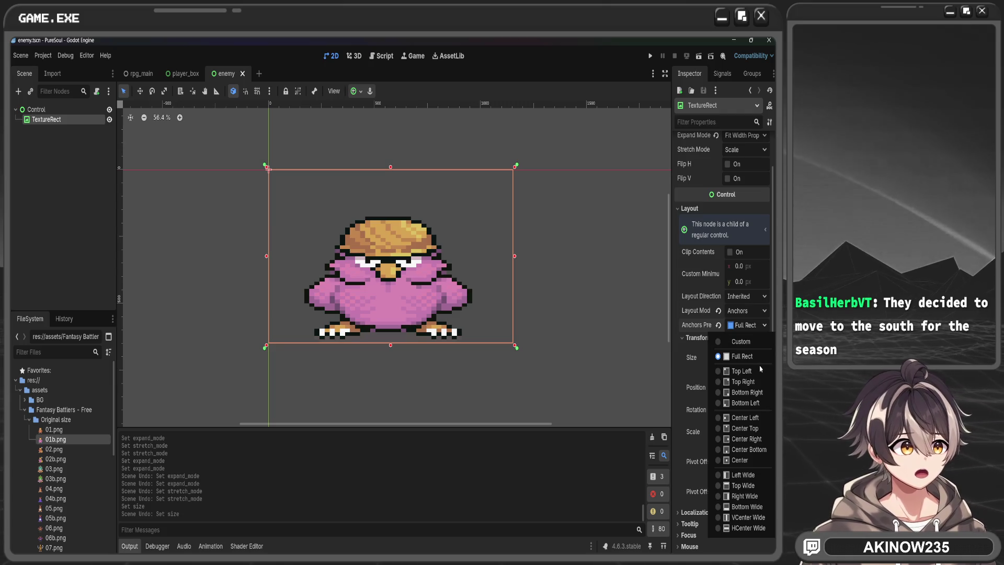
left_click(739, 460)
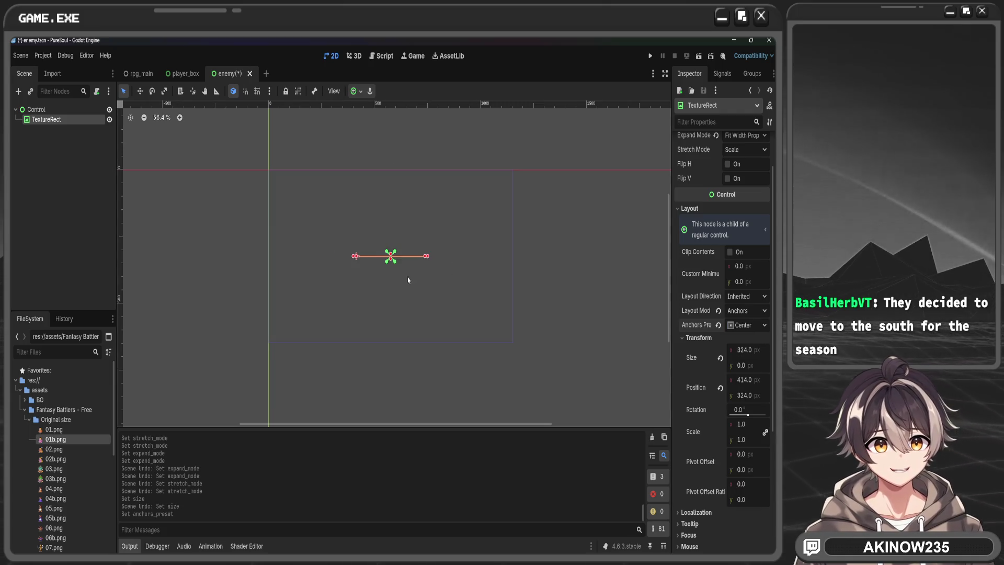
left_click_drag(391, 262, 403, 294)
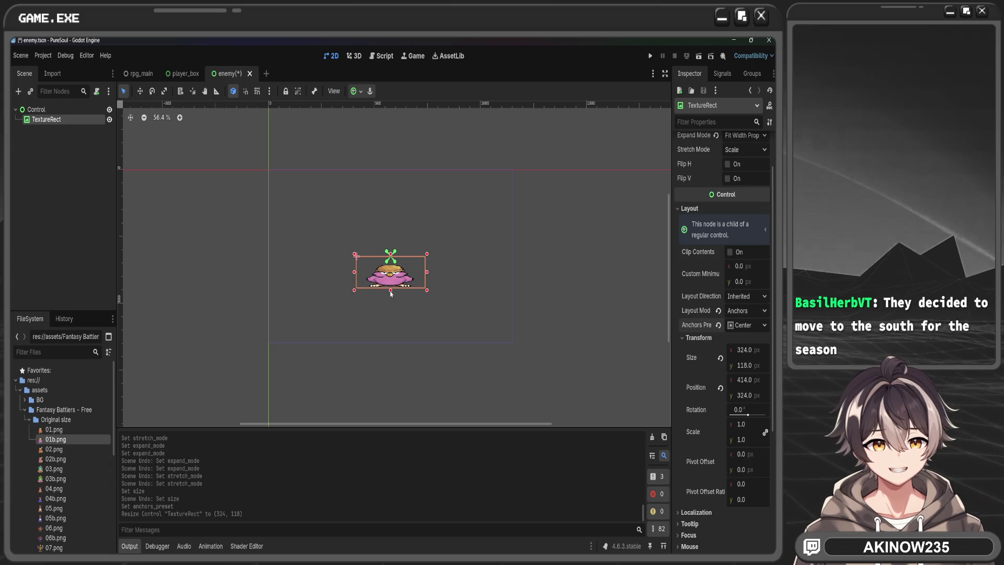
key("ctrl+z")
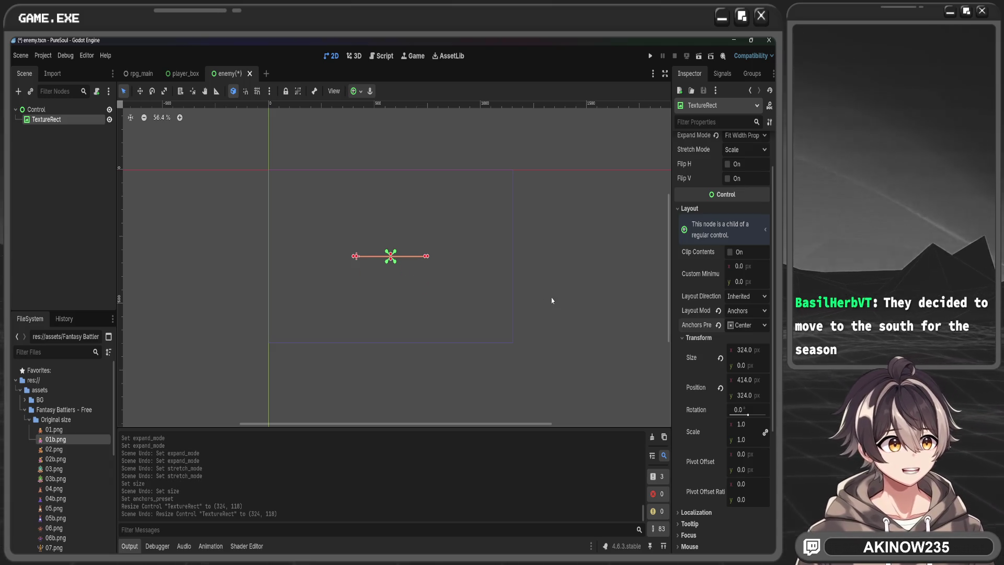
key("ctrl+z")
left_click(554, 293)
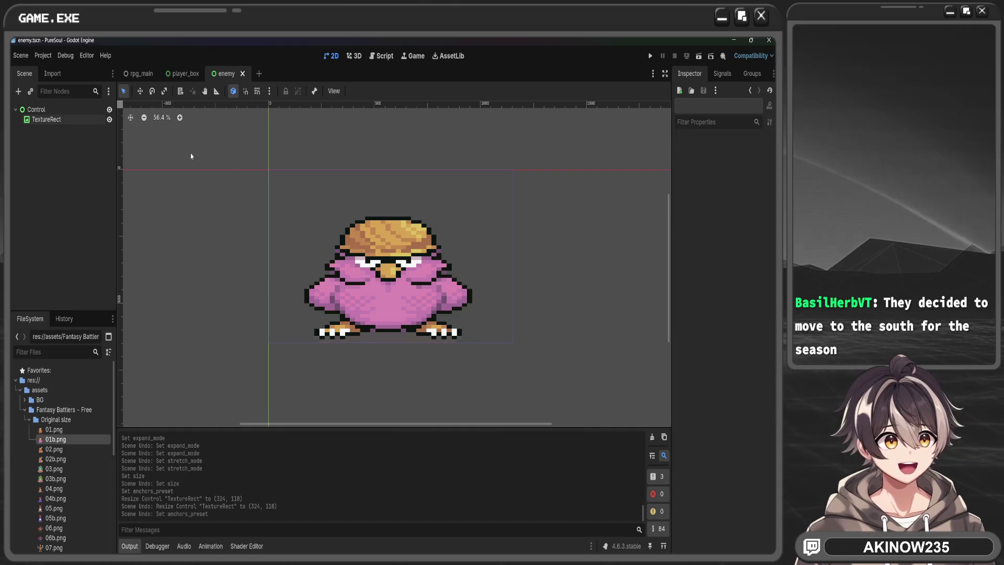
left_click(57, 120)
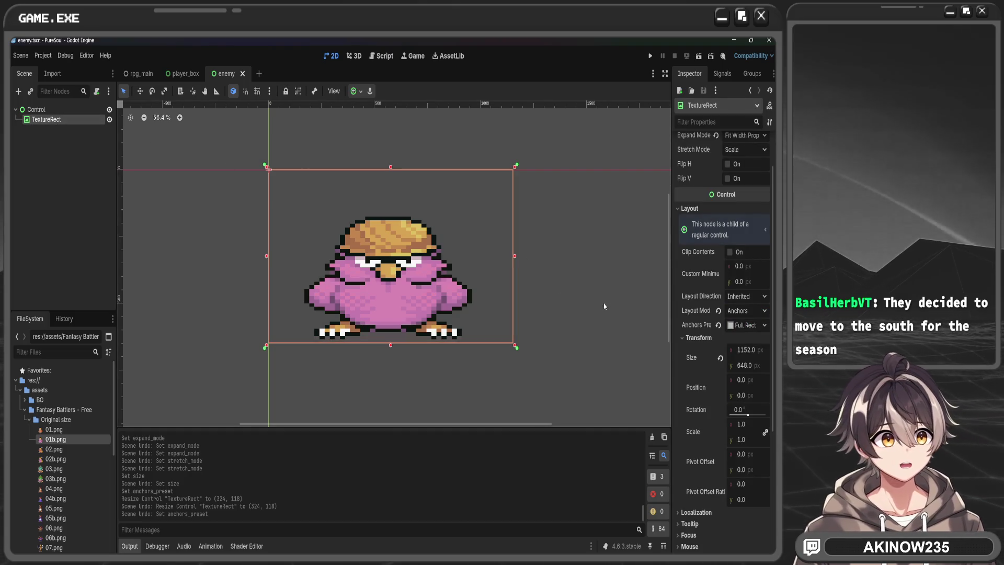
Set the enemy TextureRect's Expand Mode to Keep Size and toggle Flip H back and forth.
scroll(726, 263, "up", 3)
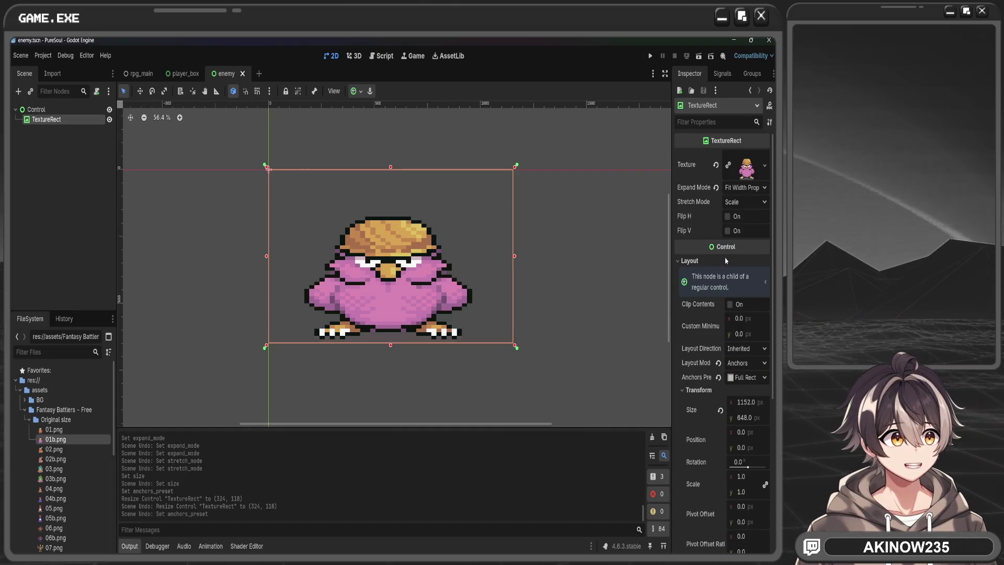
left_click(760, 191)
left_click(742, 204)
left_click(750, 190)
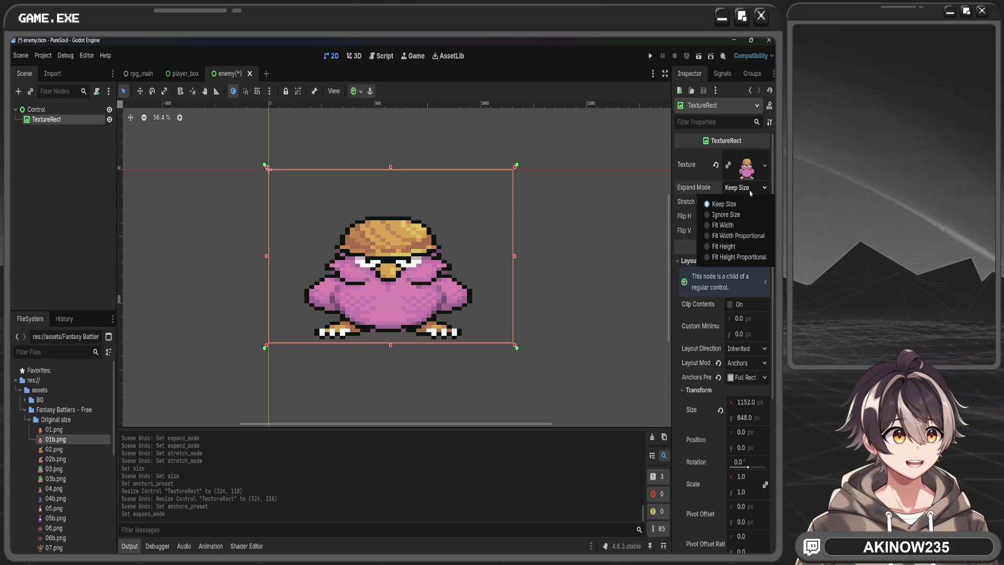
left_click(750, 191)
left_click(750, 216)
left_click(751, 201)
left_click(750, 202)
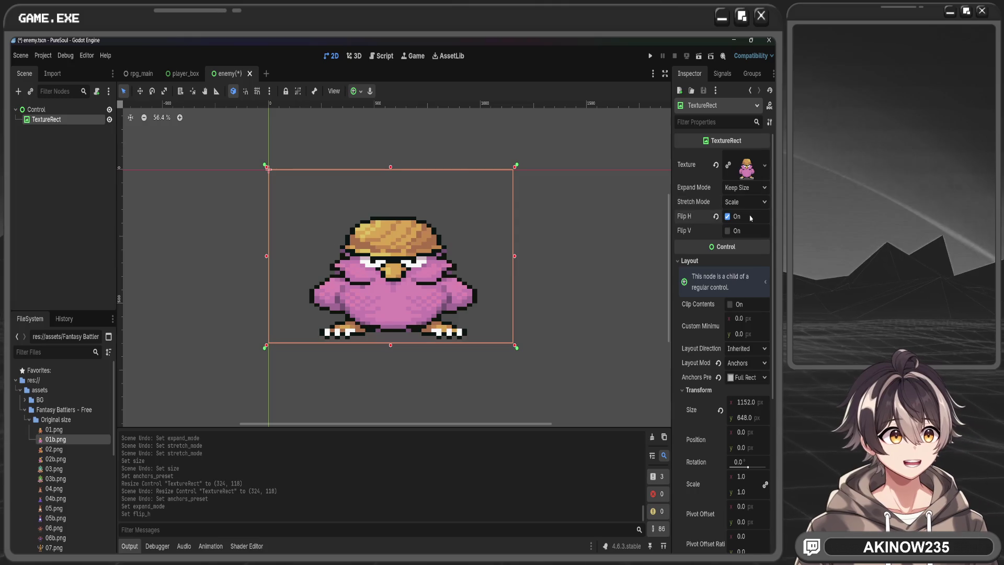
double_click(750, 216)
left_click(750, 216)
left_click(750, 216)
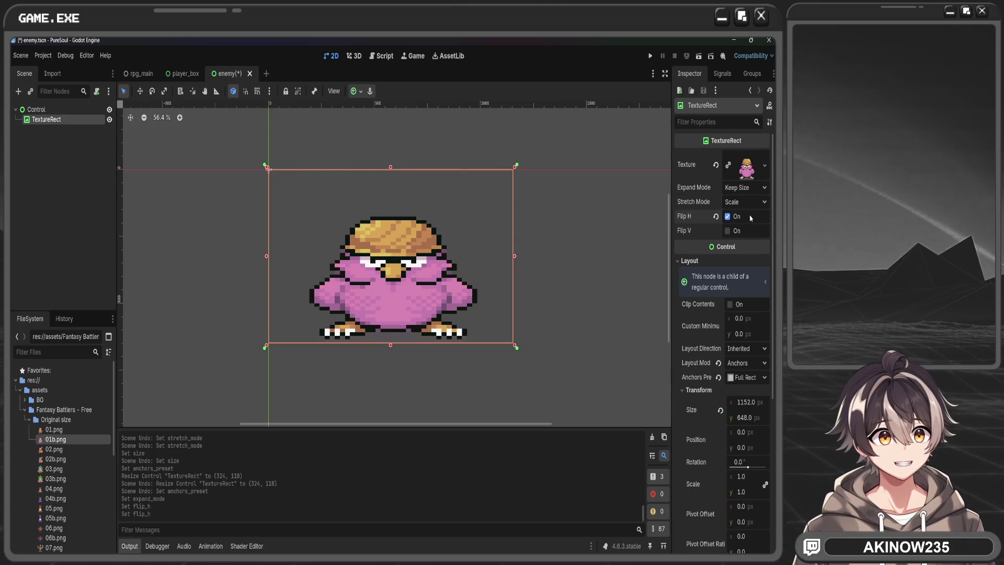
Save the enemy scene with Ctrl+S and compare the result in rpg_main.
left_click(140, 73)
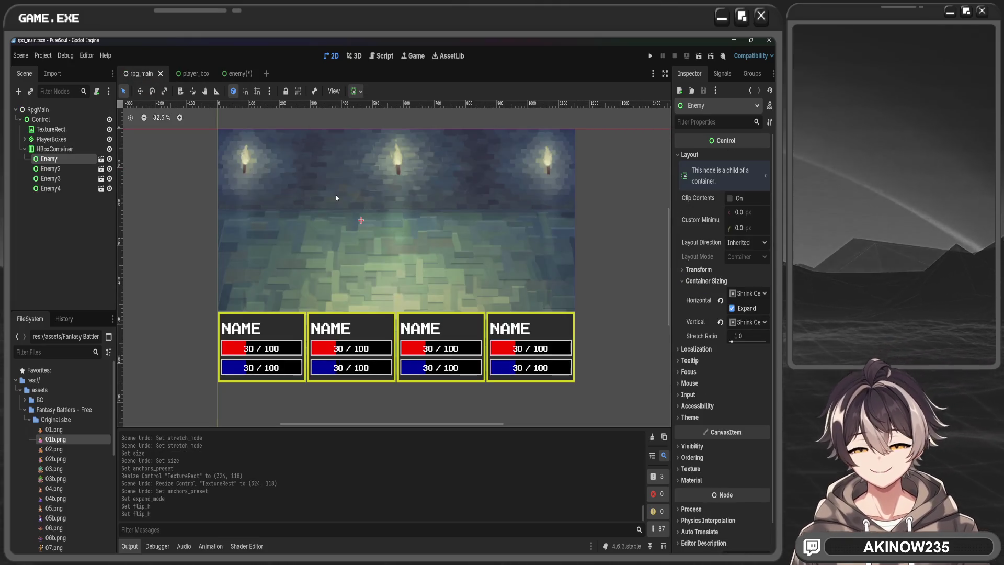
left_click(235, 74)
key("ctrl+s")
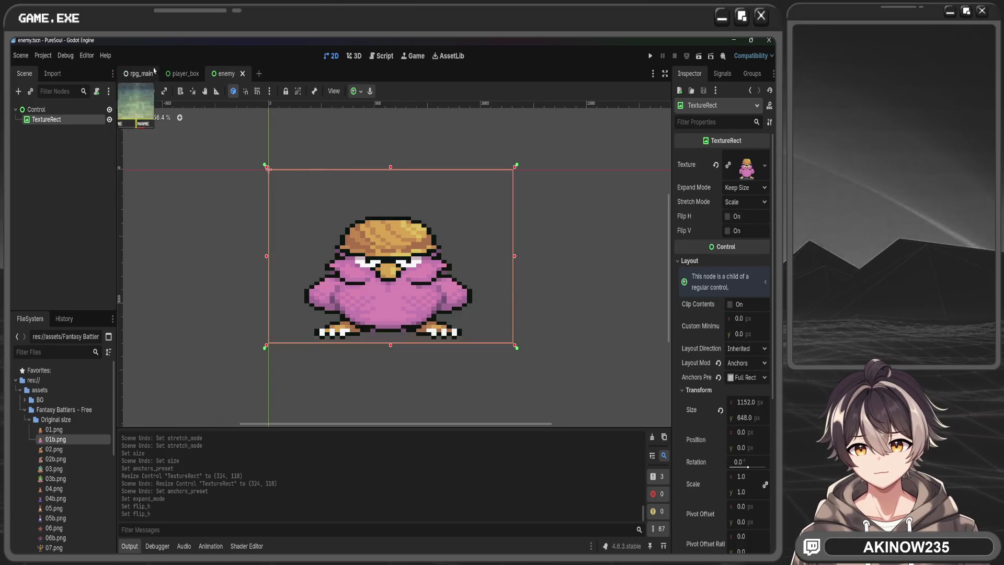
left_click(140, 73)
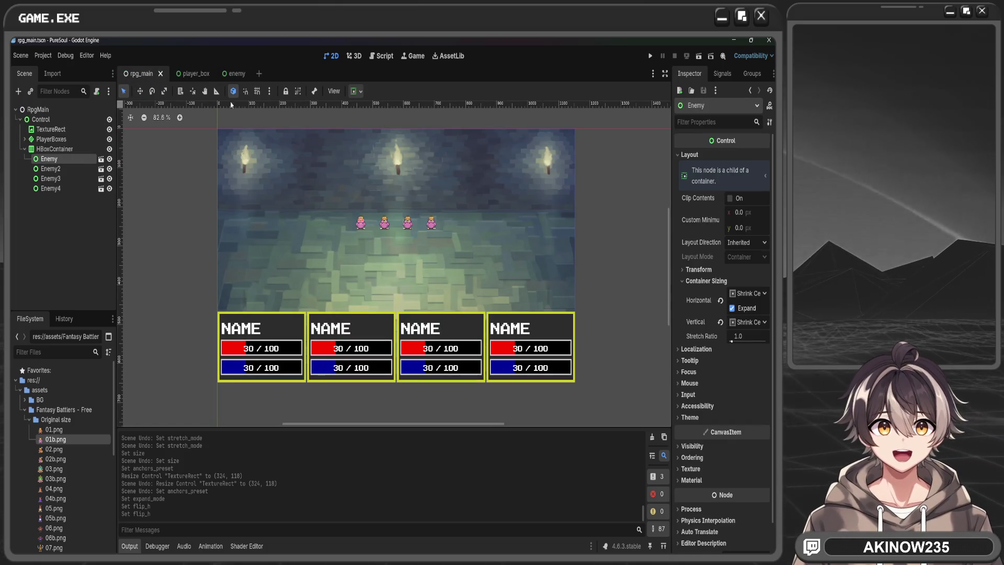
left_click(228, 76)
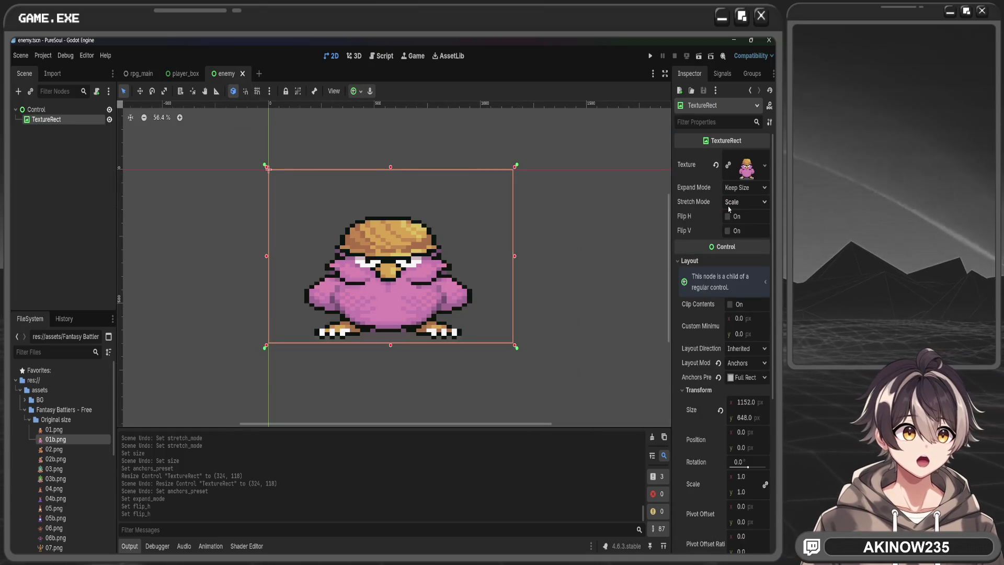
Confirm Expand Mode remains Keep Size, then review the four birds in rpg_main.
left_click(738, 189)
left_click(738, 191)
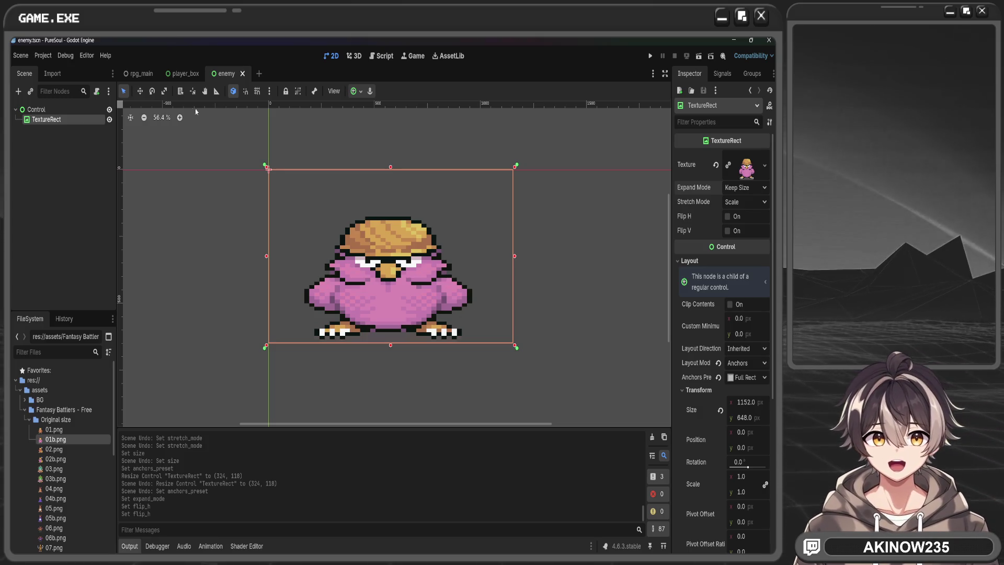
left_click(139, 73)
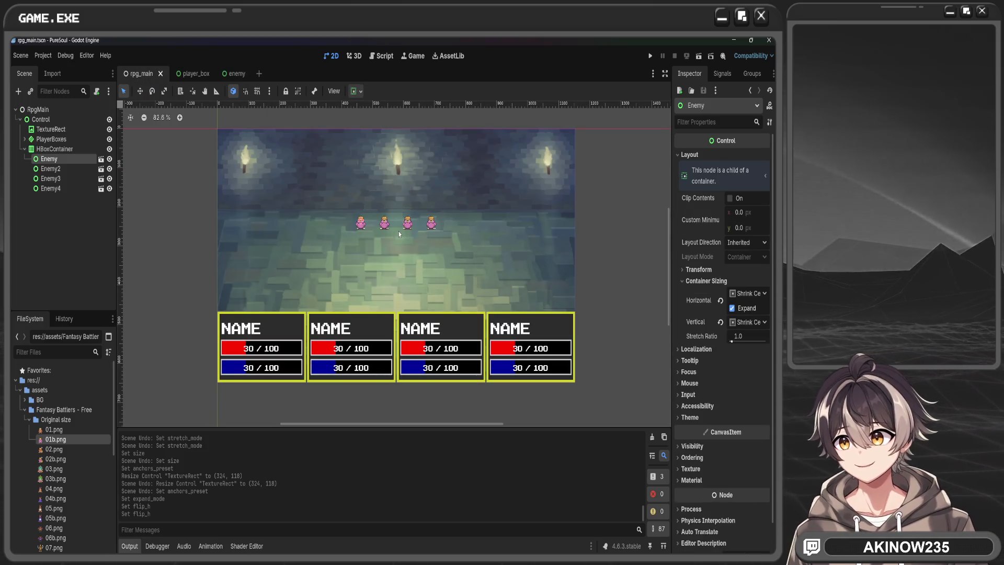
scroll(398, 231, "down", 15)
scroll(431, 248, "up", 10)
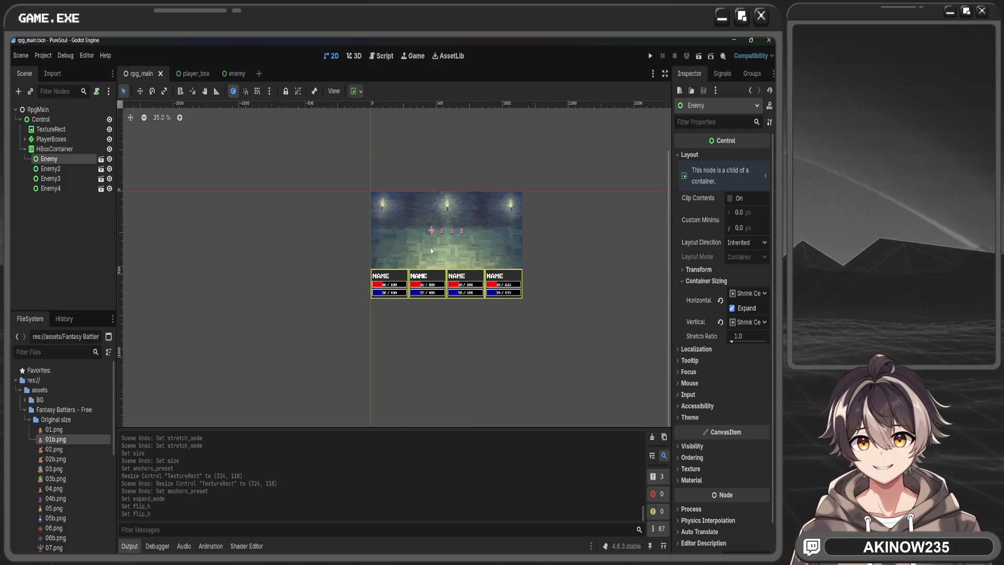
scroll(431, 251, "up", 10)
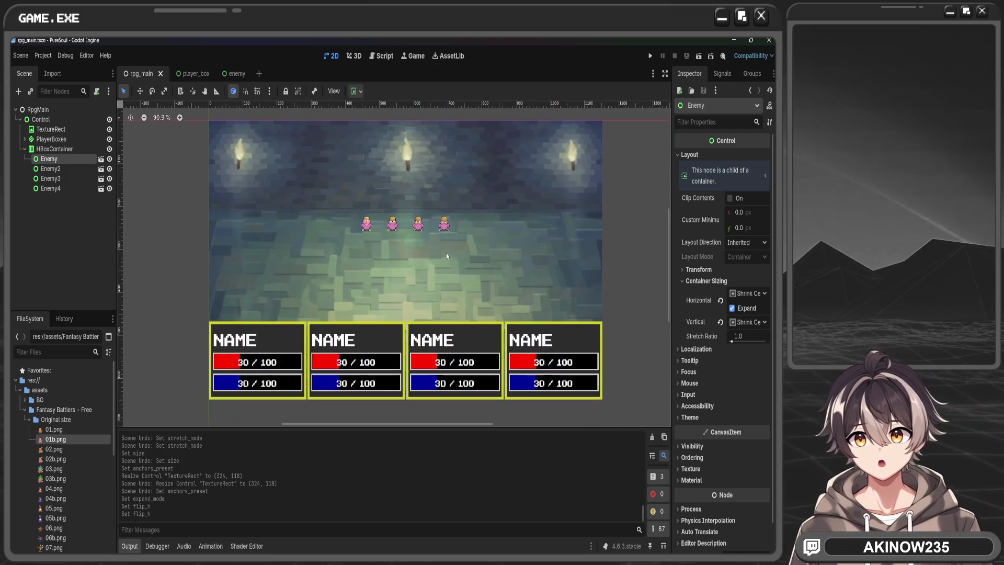
Close the enemy scene and reopen enemy.tscn from the FileSystem dock.
left_click(237, 74)
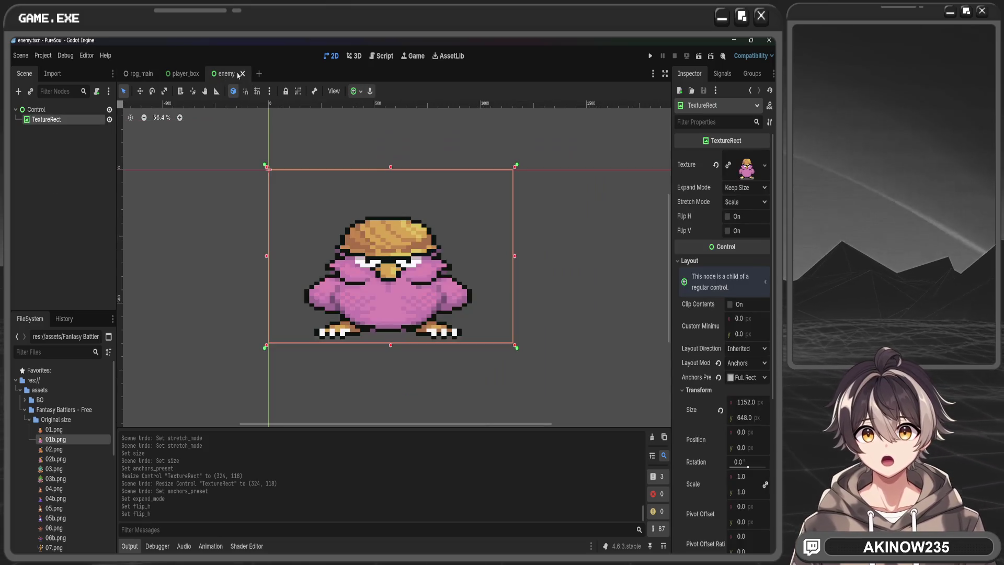
left_click(253, 74)
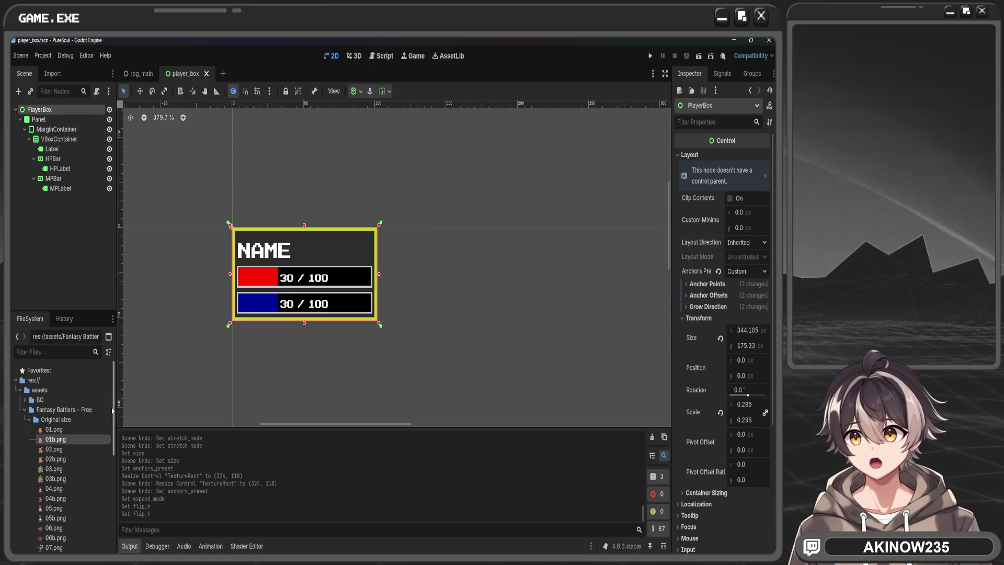
left_click(25, 411)
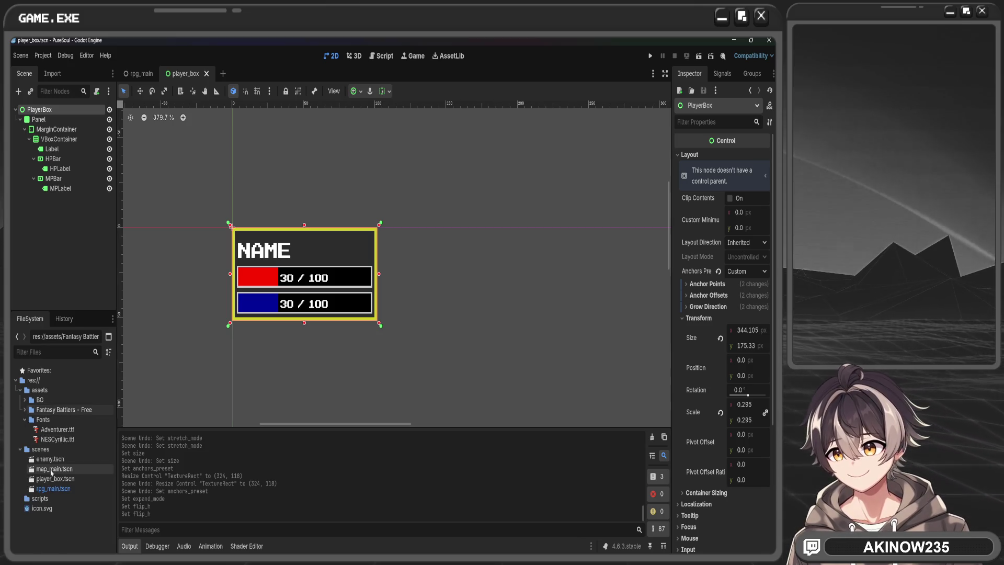
double_click(57, 462)
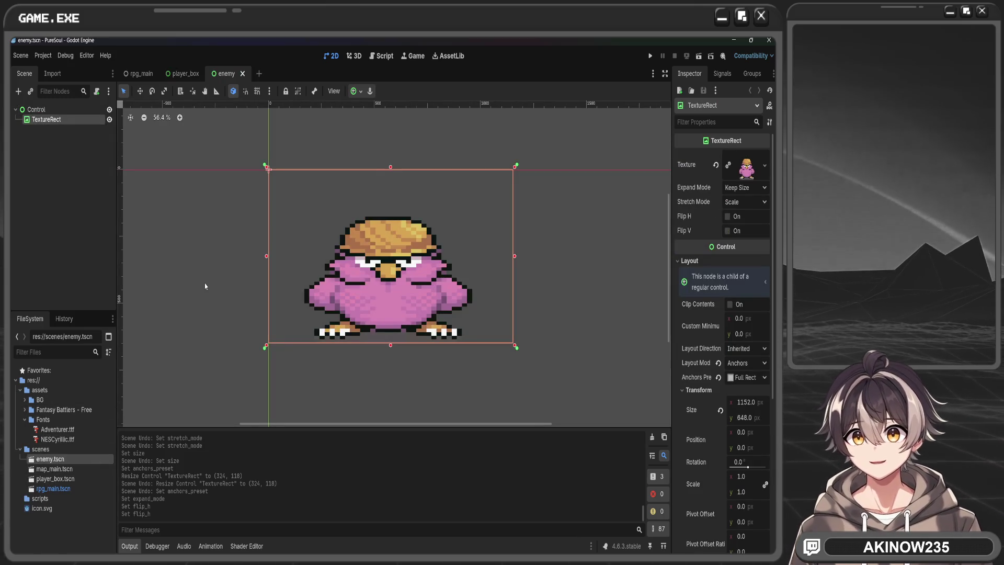
Set the enemy's Stretch Mode to Keep Aspect Centered and save the scene.
left_click(751, 204)
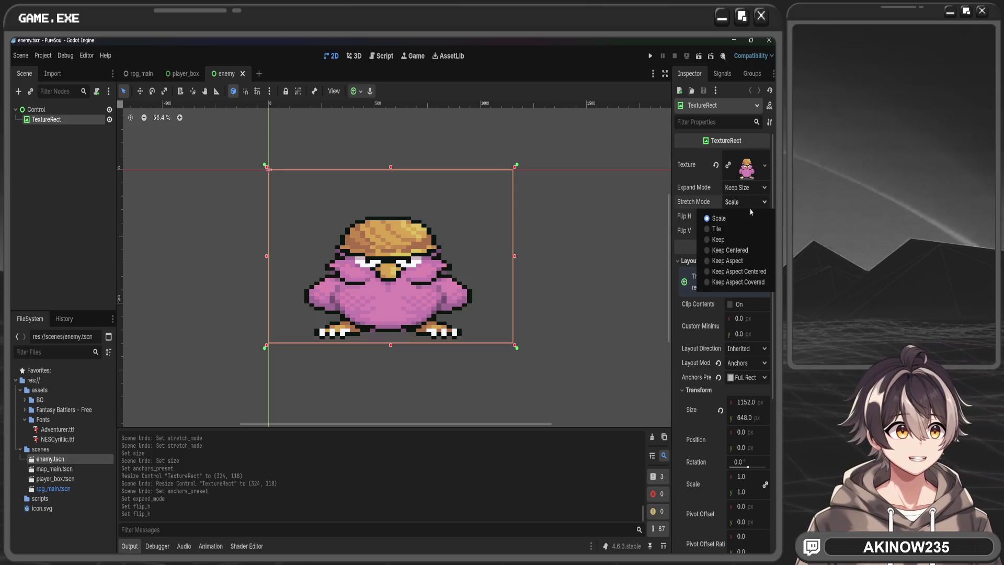
left_click(742, 272)
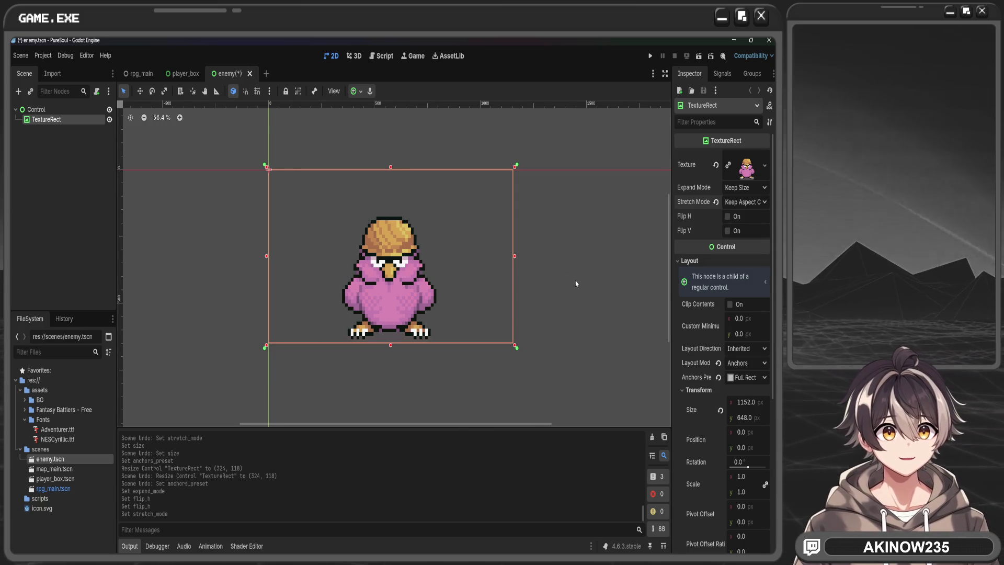
key("ctrl+s")
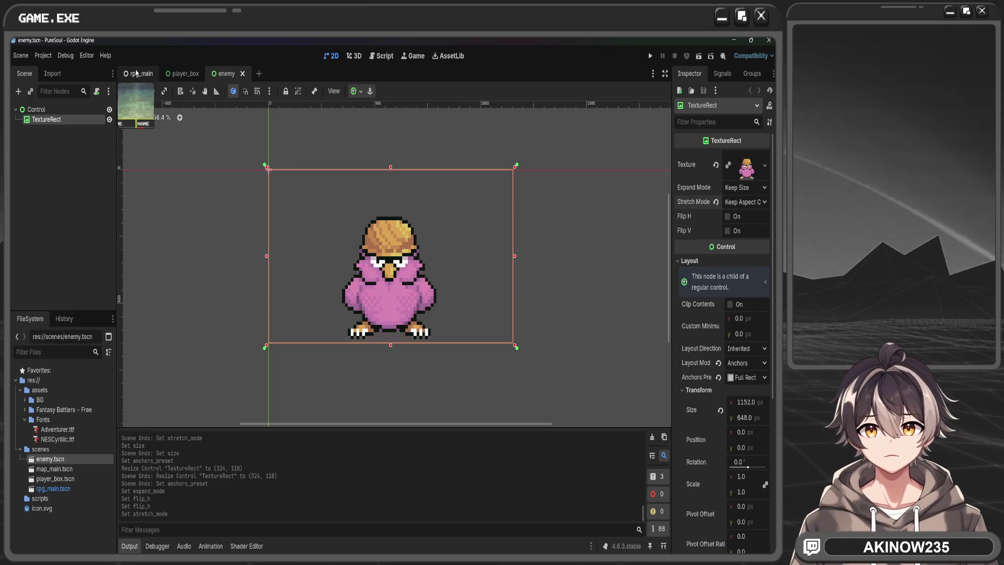
In rpg_main, toggle Clip Contents on the first enemy and on the HBoxContainer.
left_click(139, 73)
scroll(450, 240, "up", 3)
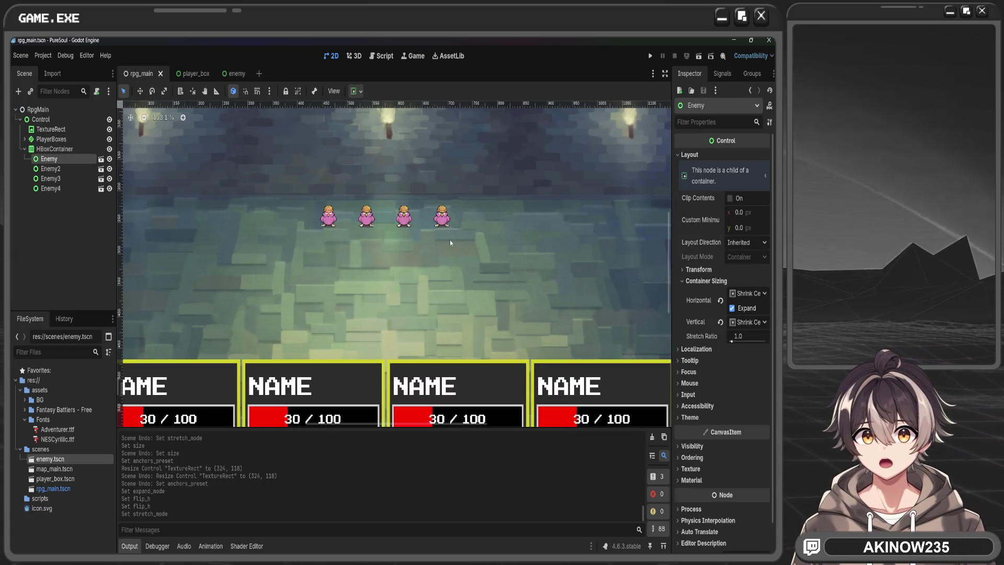
left_click(731, 199)
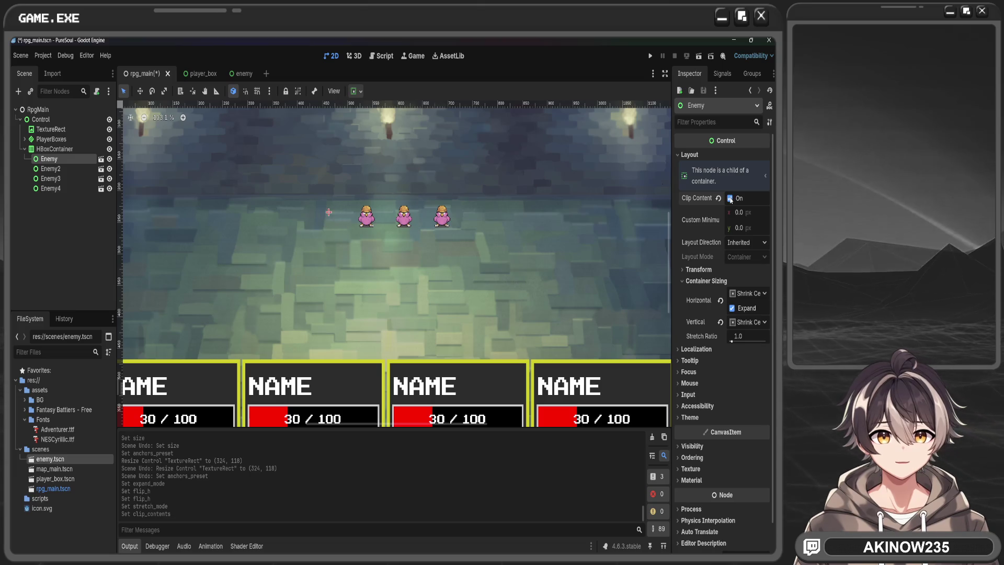
left_click(730, 199)
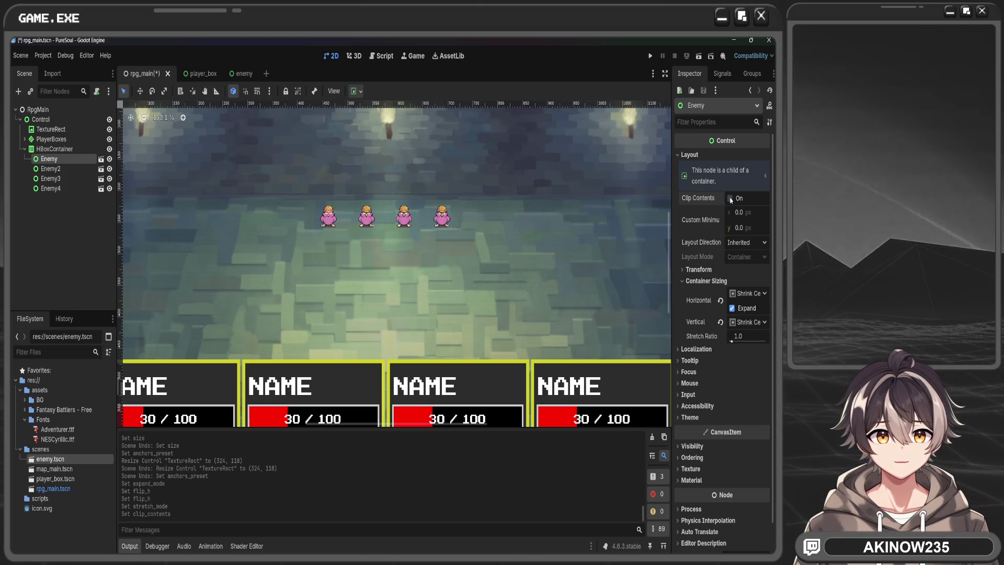
left_click(97, 149)
left_click(730, 230)
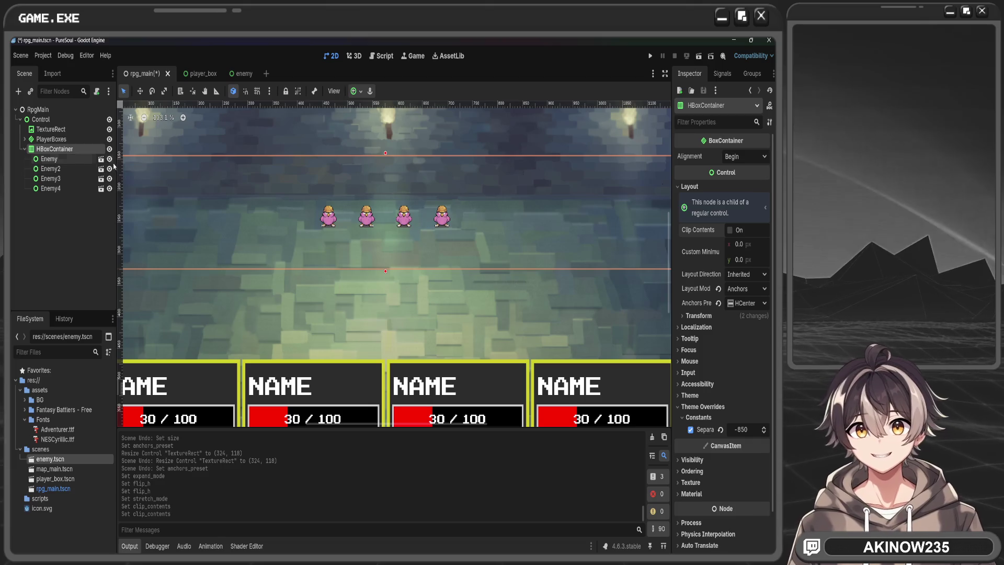
Set horizontal and vertical Container Sizing to Fill for the first enemy and Enemy2.
left_click(62, 159)
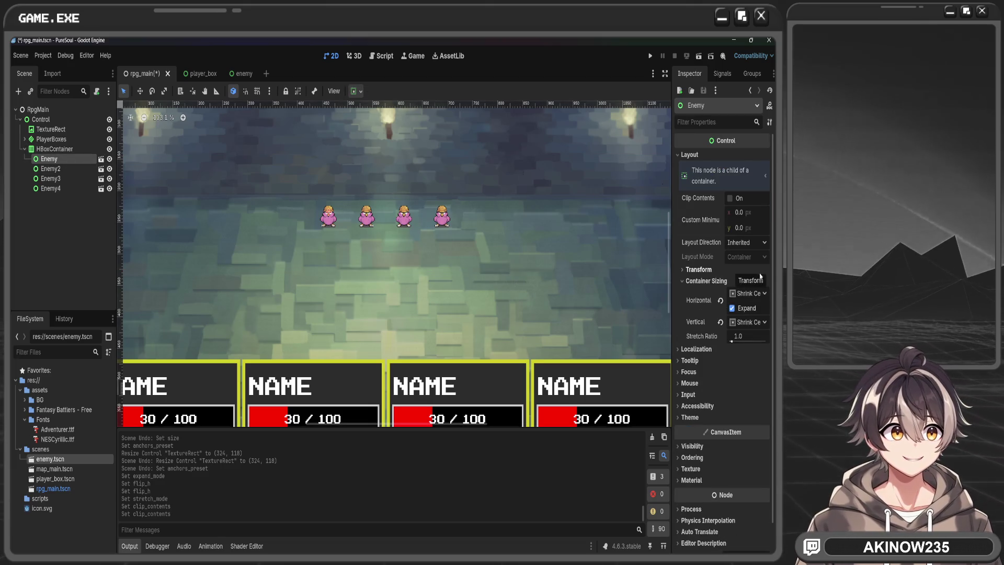
left_click(758, 293)
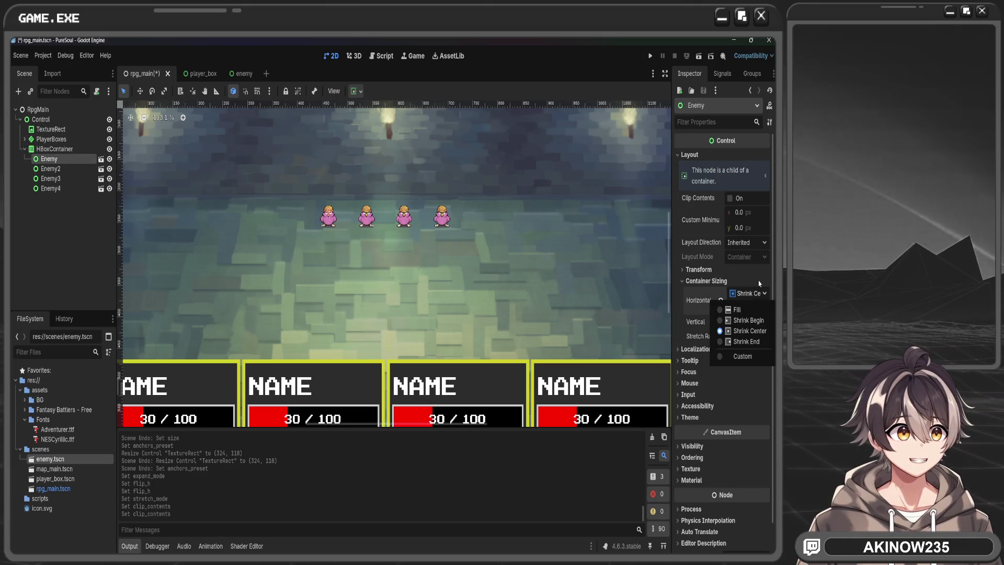
left_click(747, 309)
left_click(748, 322)
left_click(742, 339)
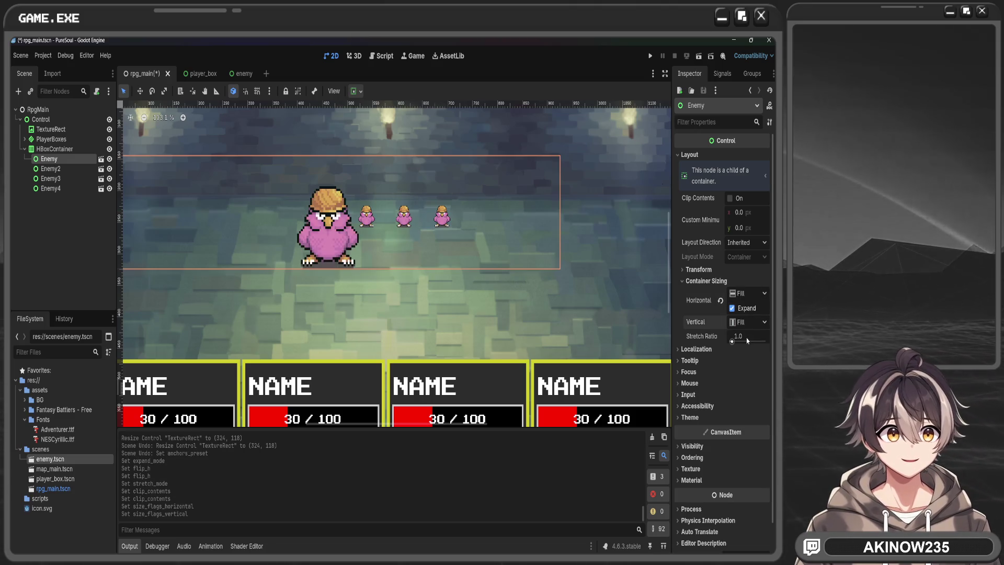
scroll(561, 293, "down", 6)
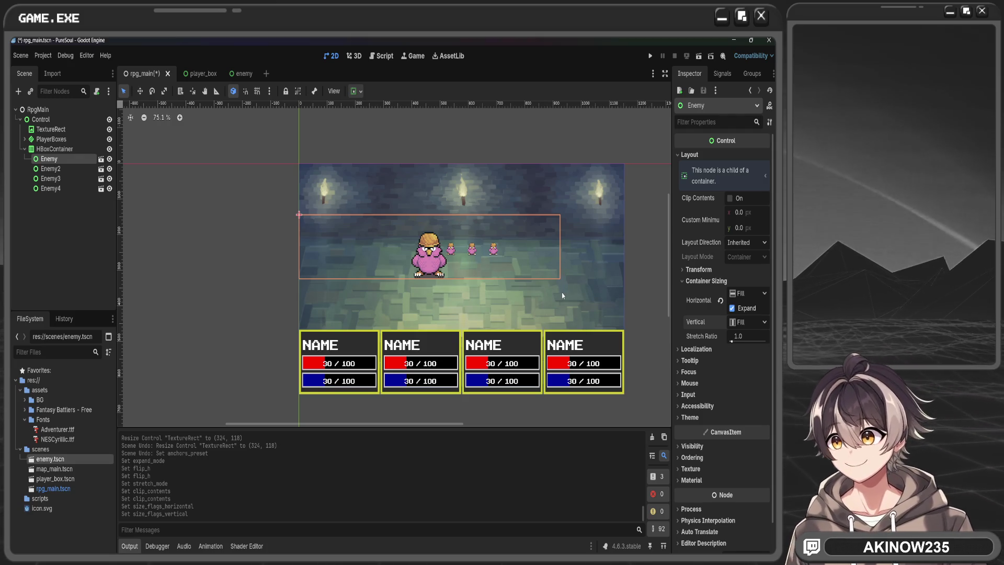
left_click(51, 168)
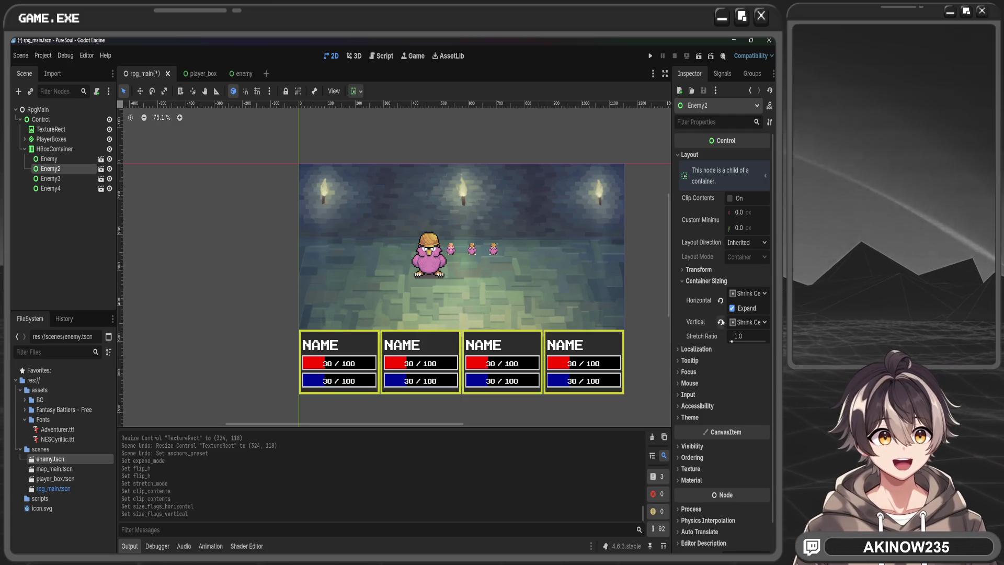
left_click(748, 293)
left_click(737, 309)
left_click(748, 321)
left_click(729, 338)
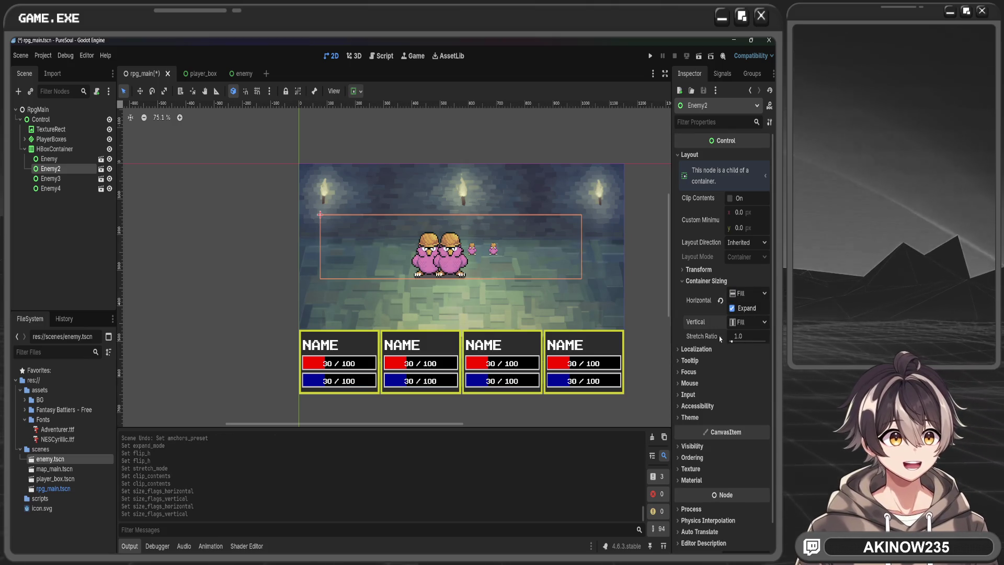
Set horizontal and vertical Container Sizing to Fill for Enemy3 and Enemy4.
left_click(51, 178)
left_click(756, 295)
left_click(737, 309)
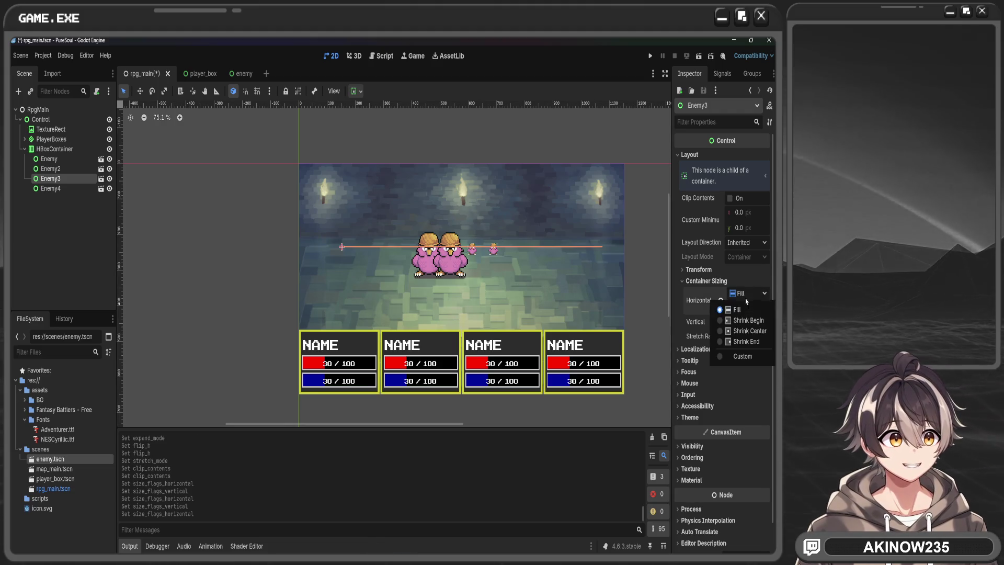
left_click(759, 322)
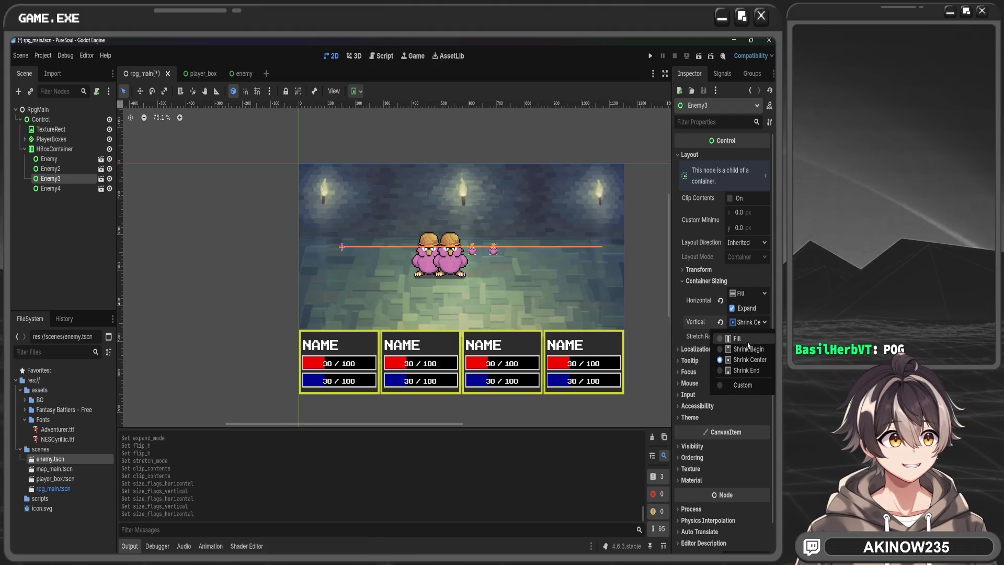
left_click(748, 339)
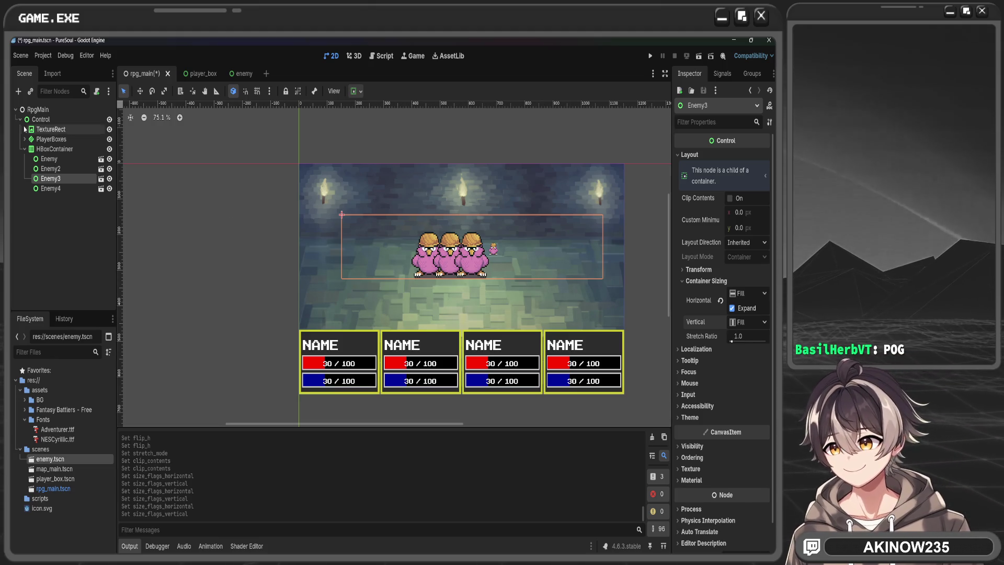
left_click(51, 189)
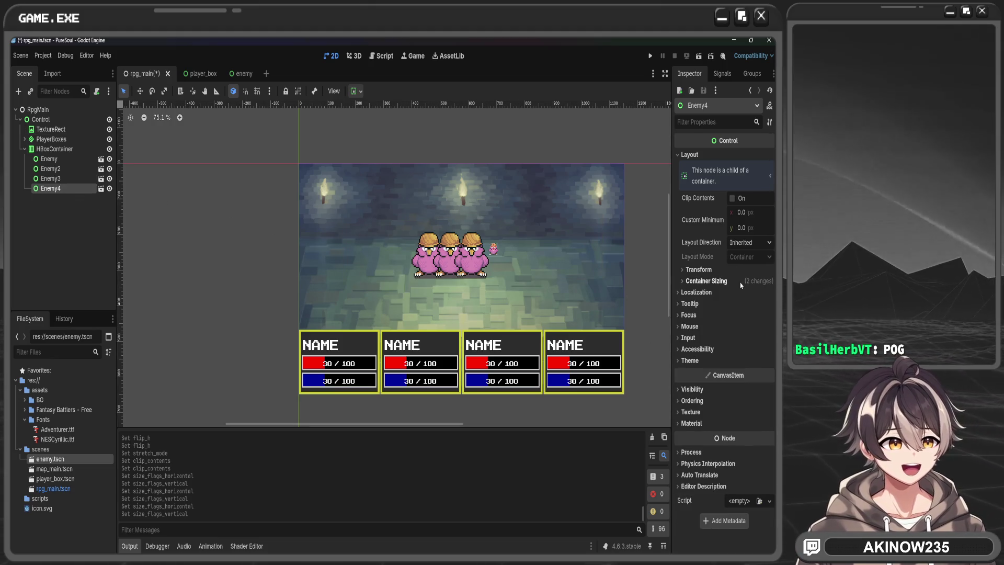
left_click(749, 293)
left_click(737, 310)
left_click(747, 322)
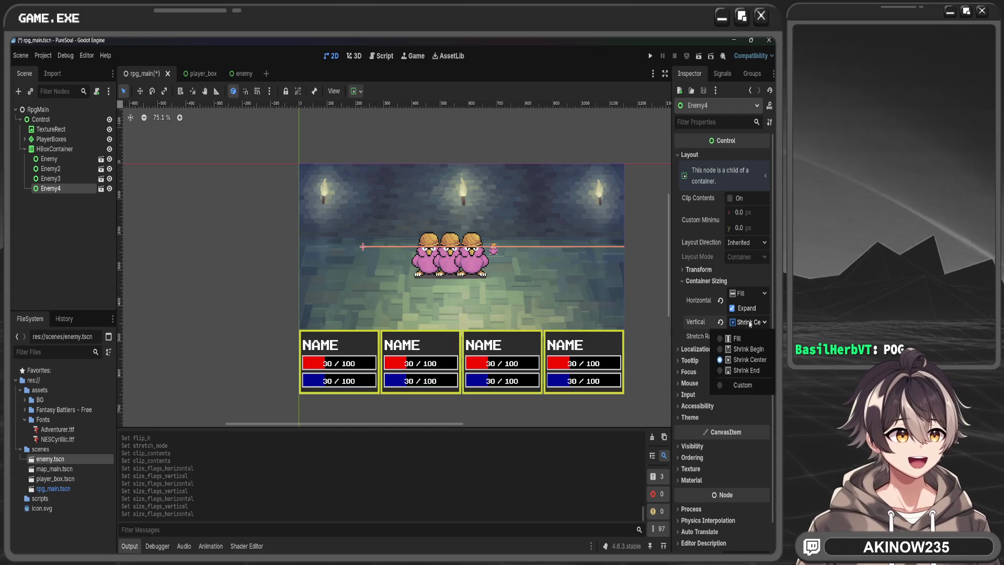
left_click(747, 339)
left_click(547, 313)
key("Escape")
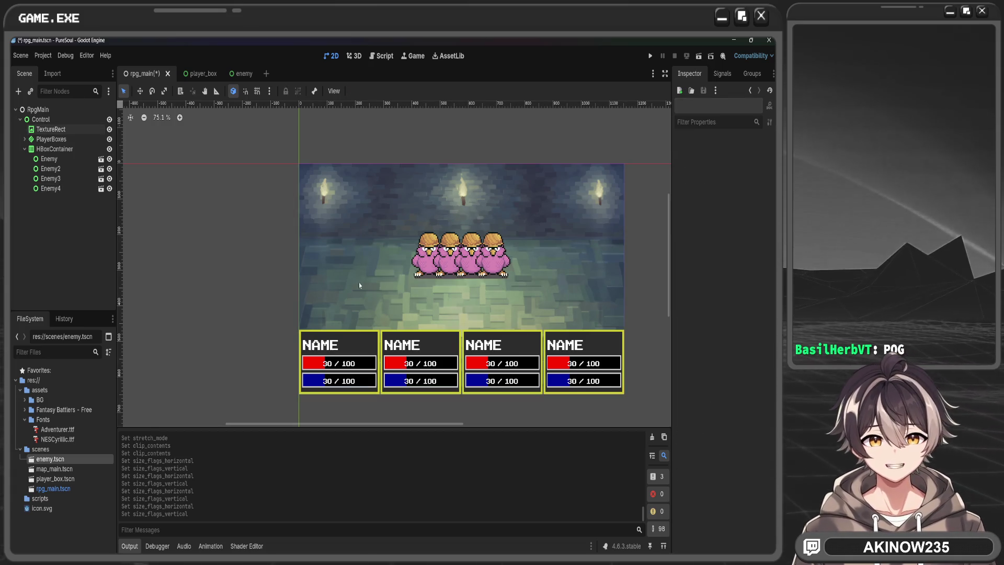
Zoom and pan the 2D view to inspect the four birds, then save rpg_main.tscn.
scroll(407, 280, "up", 2)
scroll(407, 277, "up", 1)
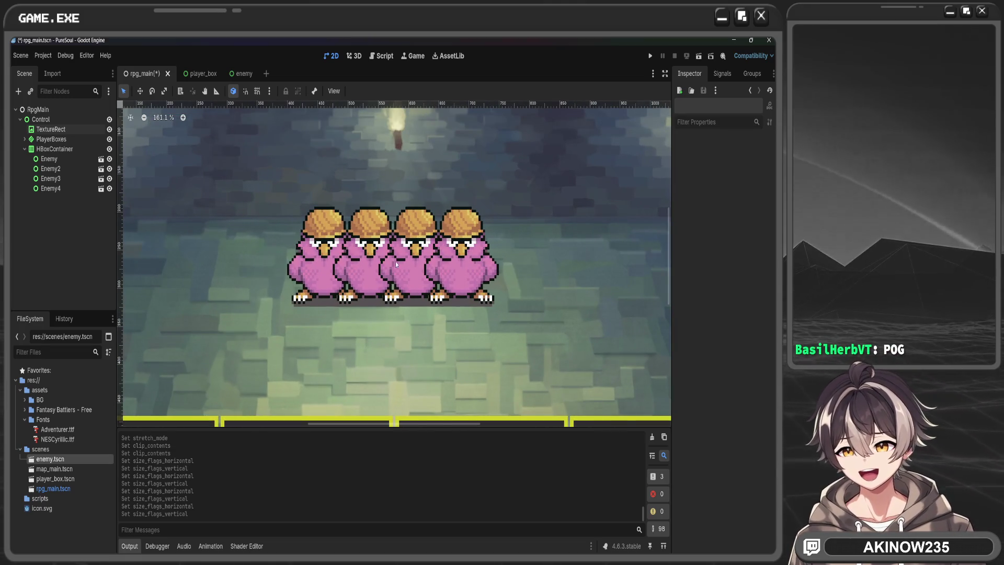
scroll(502, 256, "down", 1)
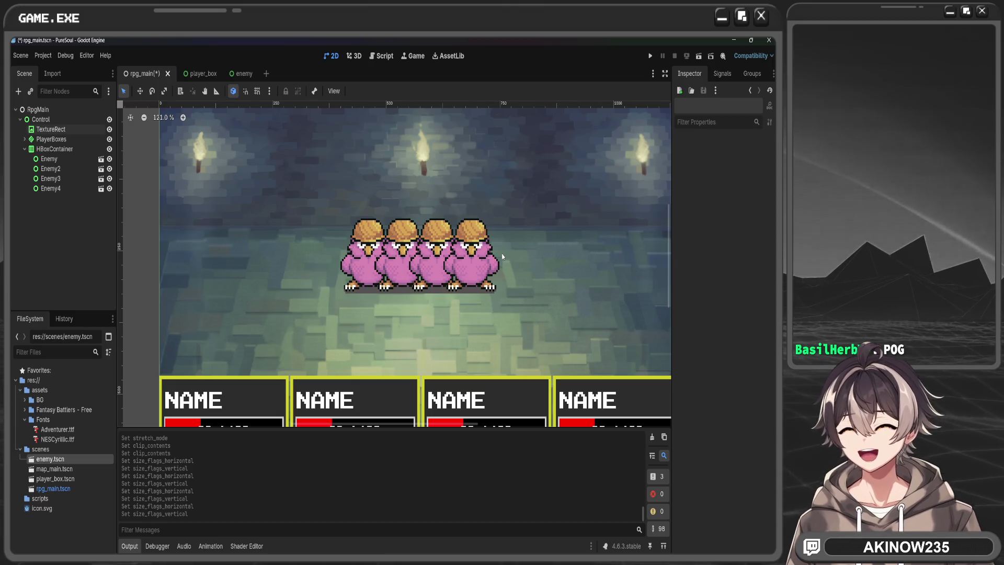
scroll(524, 273, "down", 1)
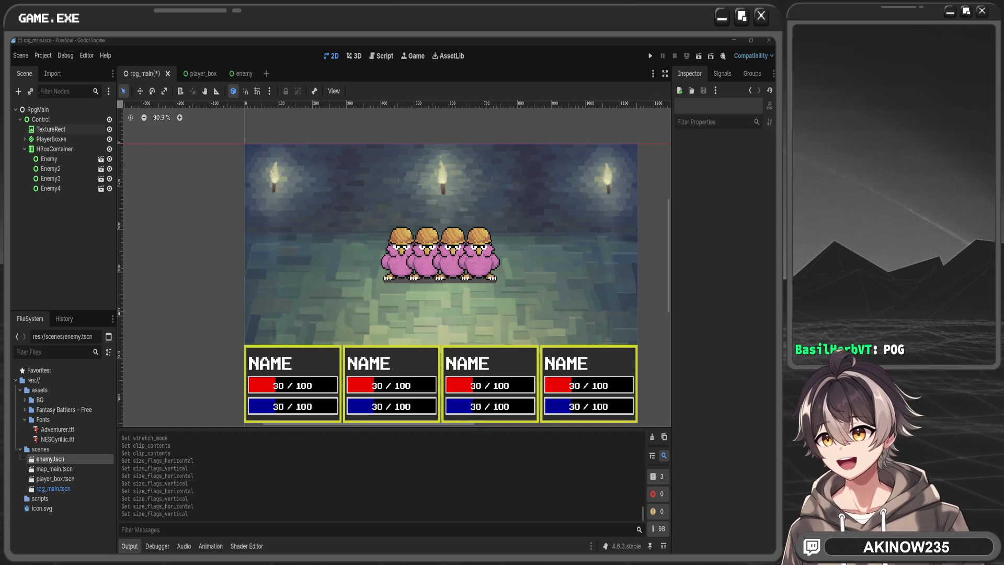
left_click(50, 275)
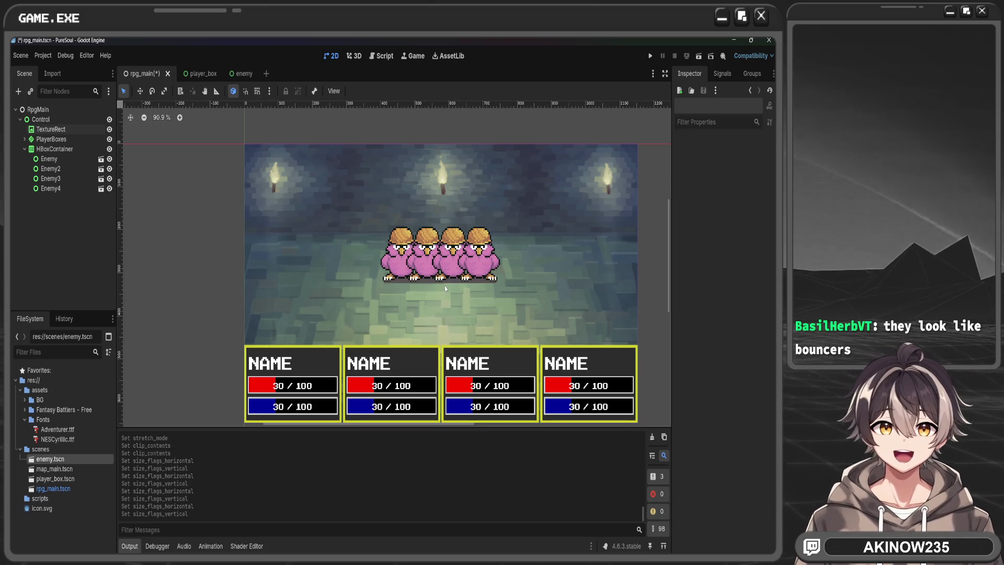
mouse_move(450, 287)
left_mouse_down()
mouse_move(395, 249)
mouse_move(414, 264)
left_mouse_up()
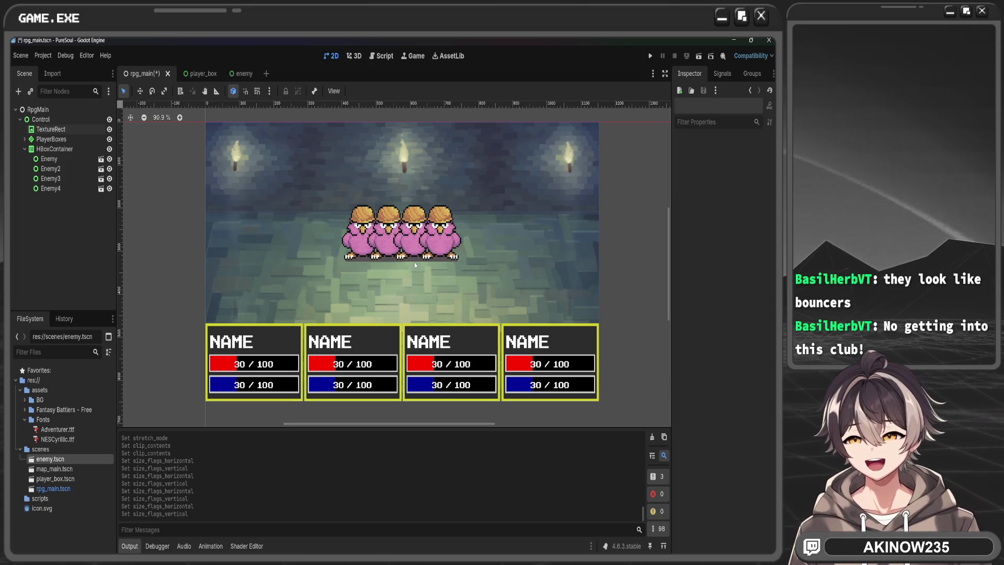
key("ctrl+s")
scroll(526, 287, "up", 1)
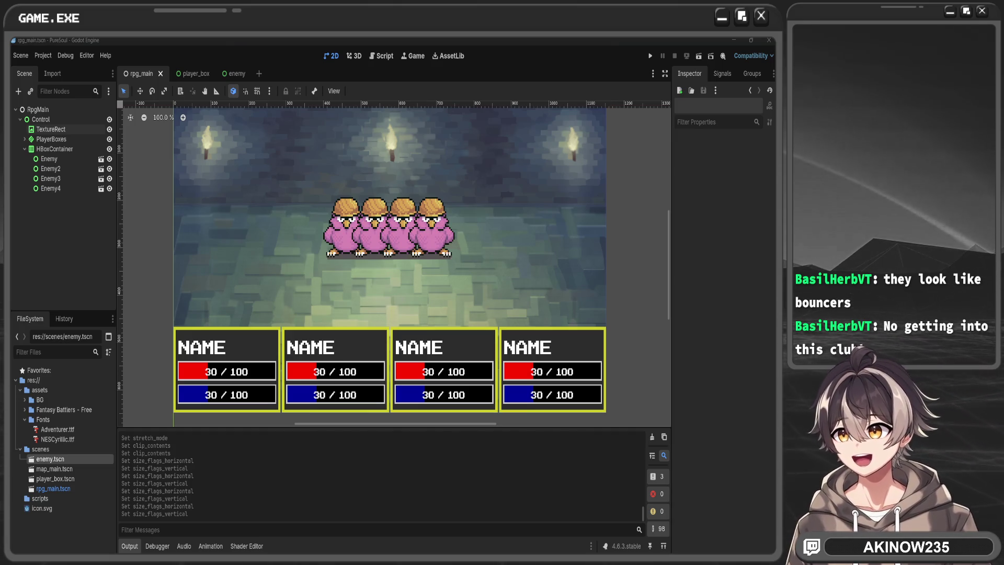
scroll(402, 215, "down", 1)
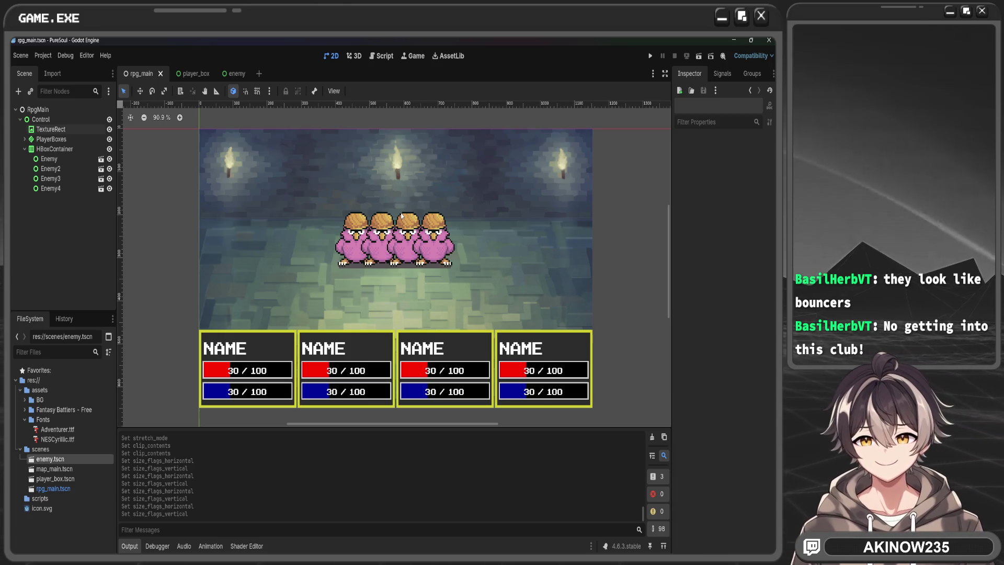
left_click(71, 149)
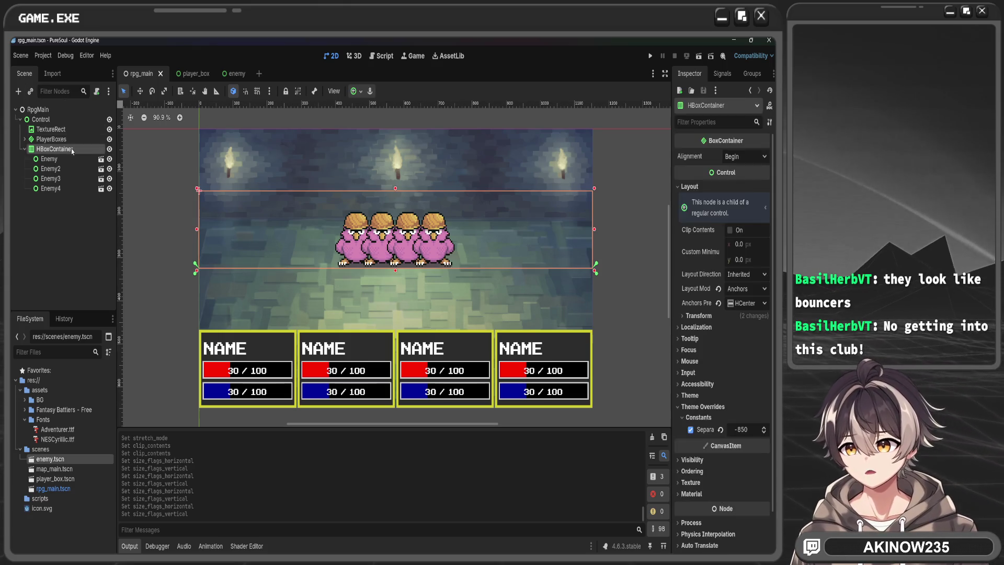
Set the HBoxContainer's Theme Overrides Separation constant to 0.
mouse_move(742, 430)
left_mouse_down()
mouse_move(816, 430)
mouse_move(794, 430)
left_mouse_up()
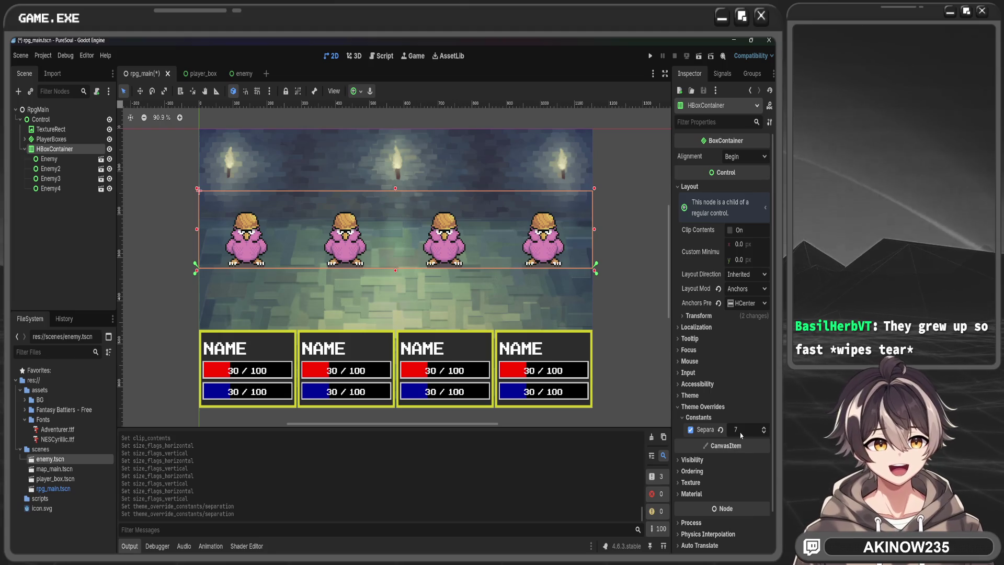
type("0")
key("Return")
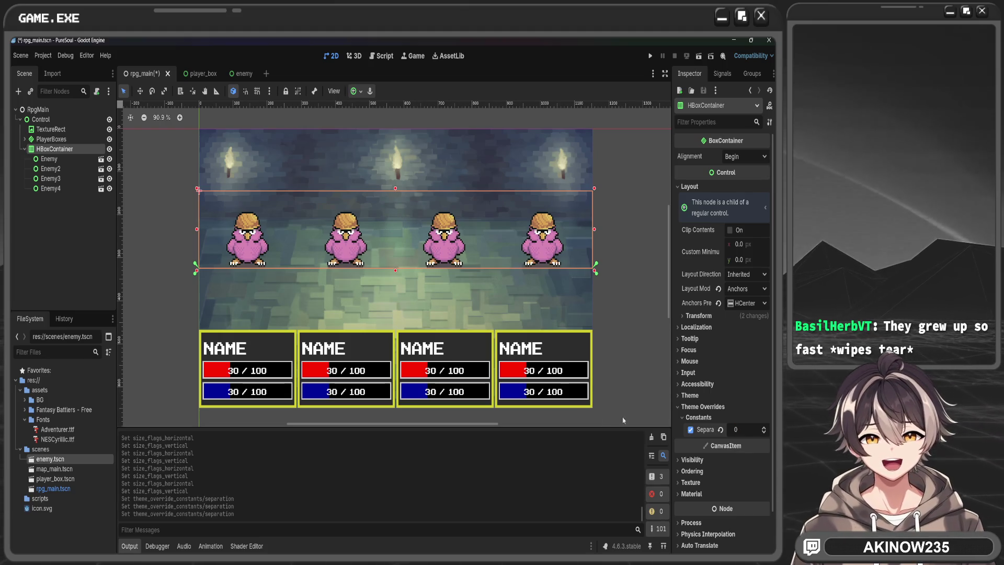
left_click(600, 293)
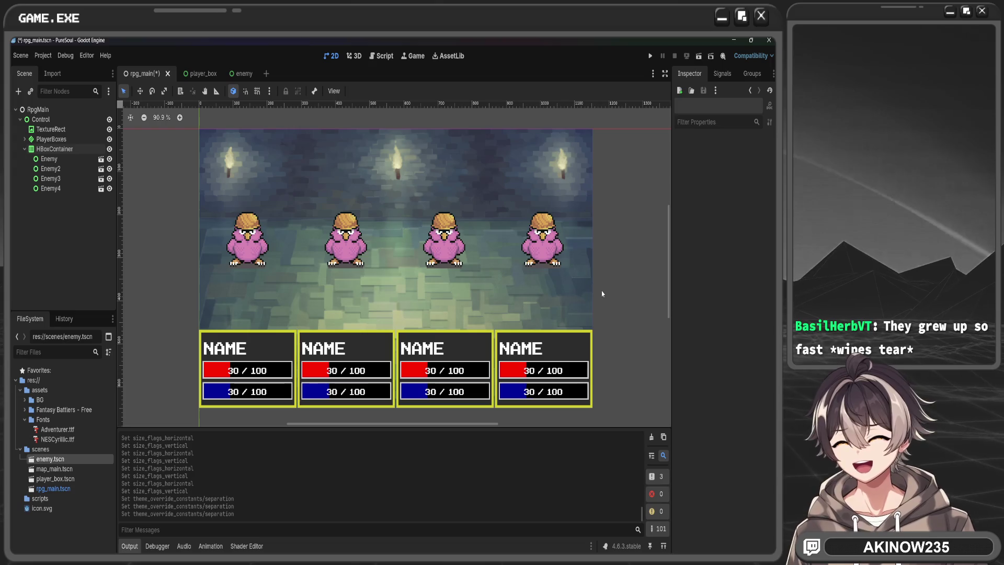
left_click(507, 252)
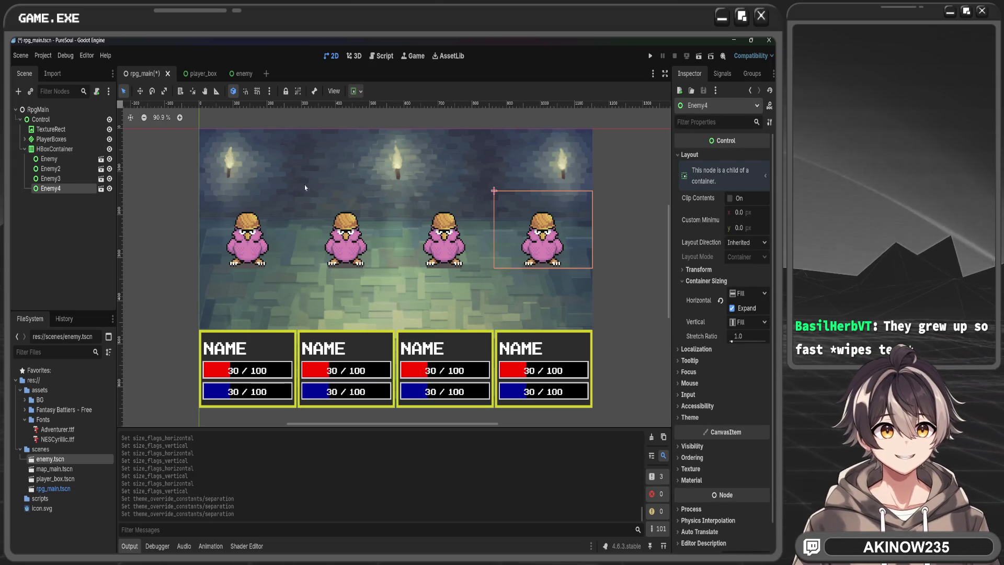
left_click(193, 73)
left_click(240, 75)
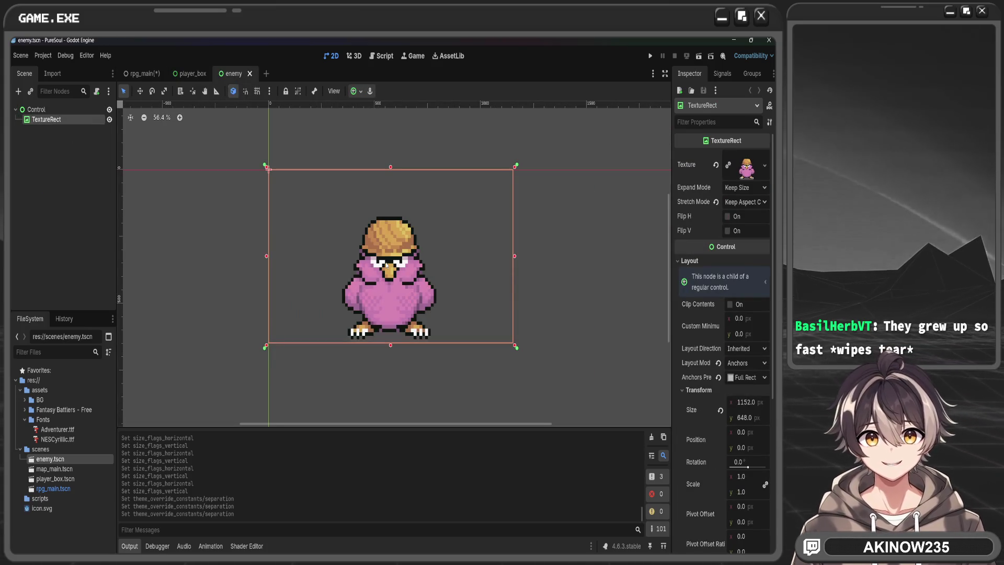
mouse_move(515, 259)
left_mouse_down()
mouse_move(397, 260)
mouse_move(411, 260)
left_mouse_up()
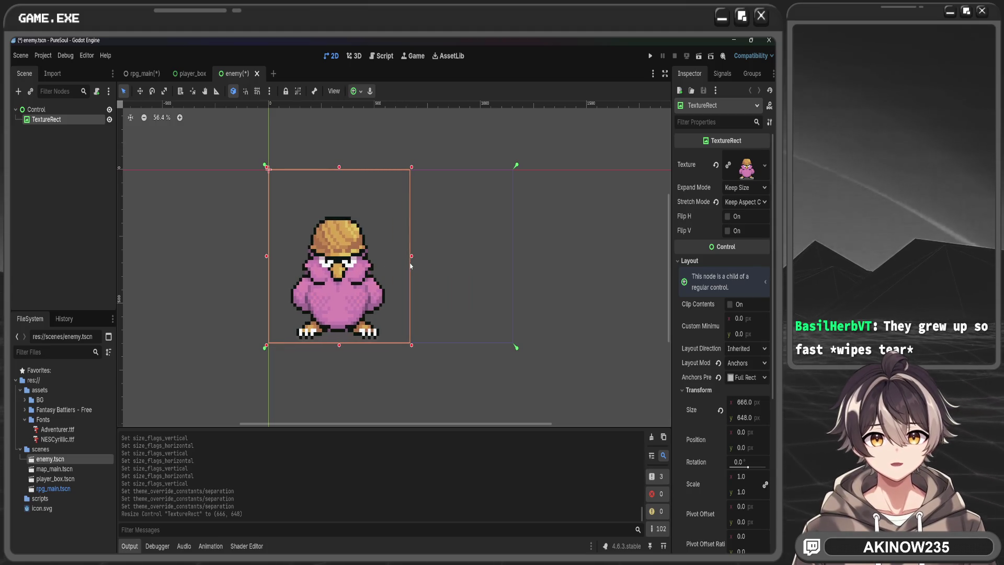
key("ctrl+s")
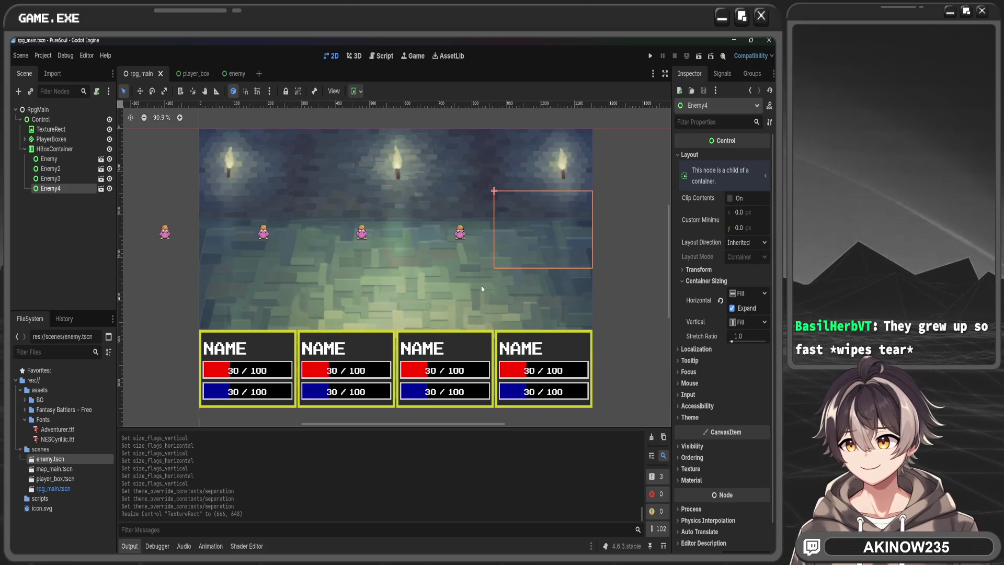
left_click(233, 77)
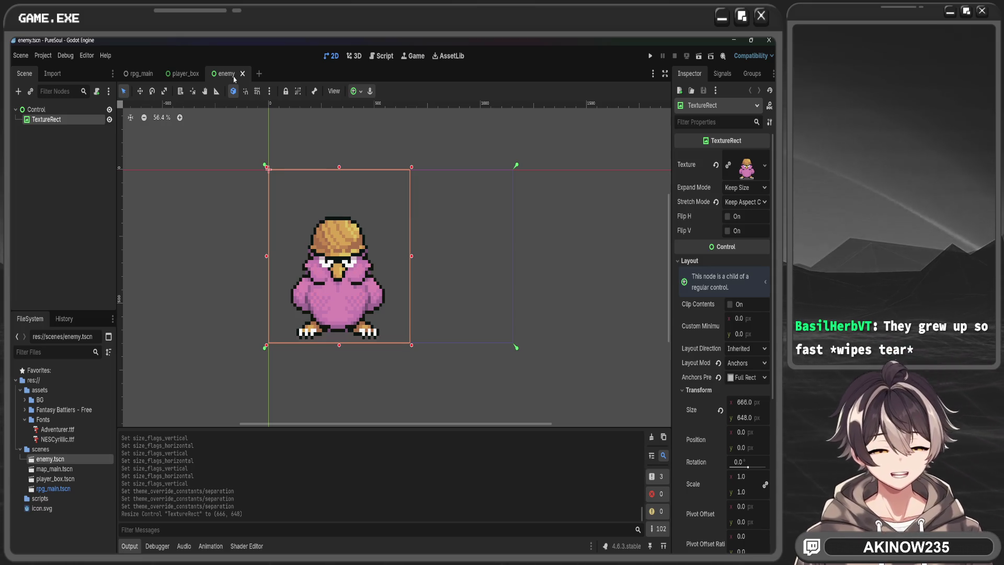
key("ctrl+z")
key("ctrl+s")
left_click(139, 74)
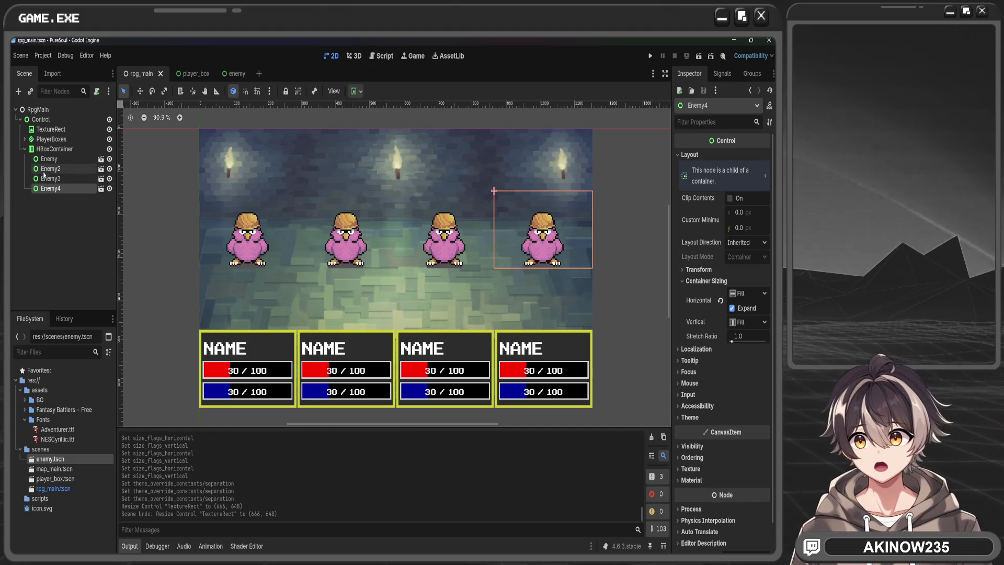
Drag the HBoxContainer's Separation constant down from 0 to -510.
left_click(54, 149)
left_click_drag(735, 429, 583, 429)
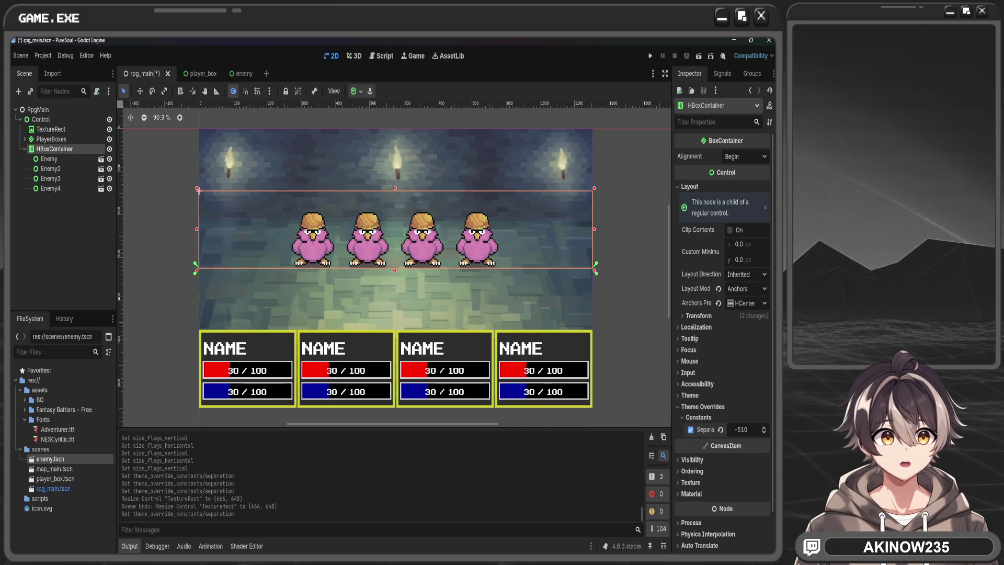
left_click(610, 373)
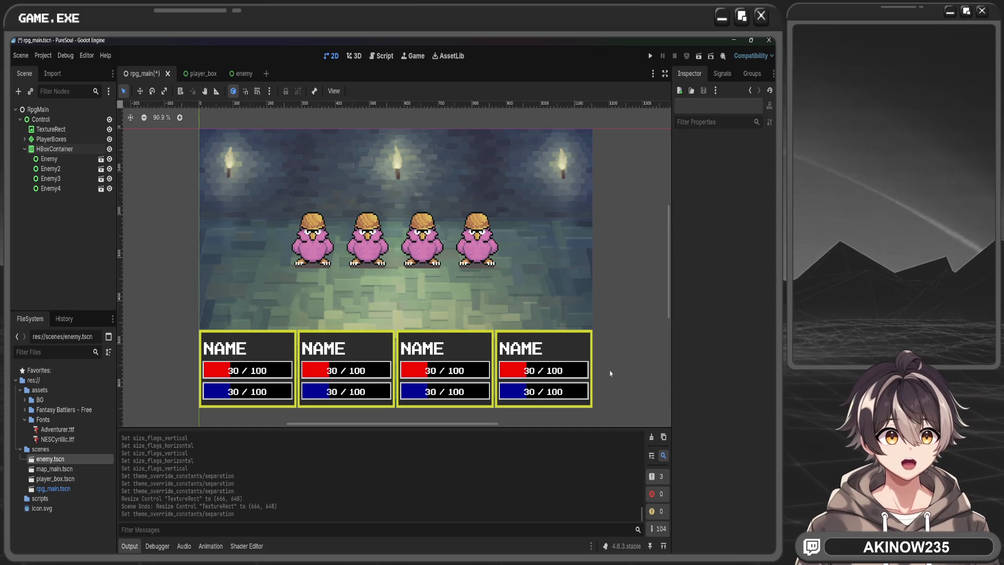
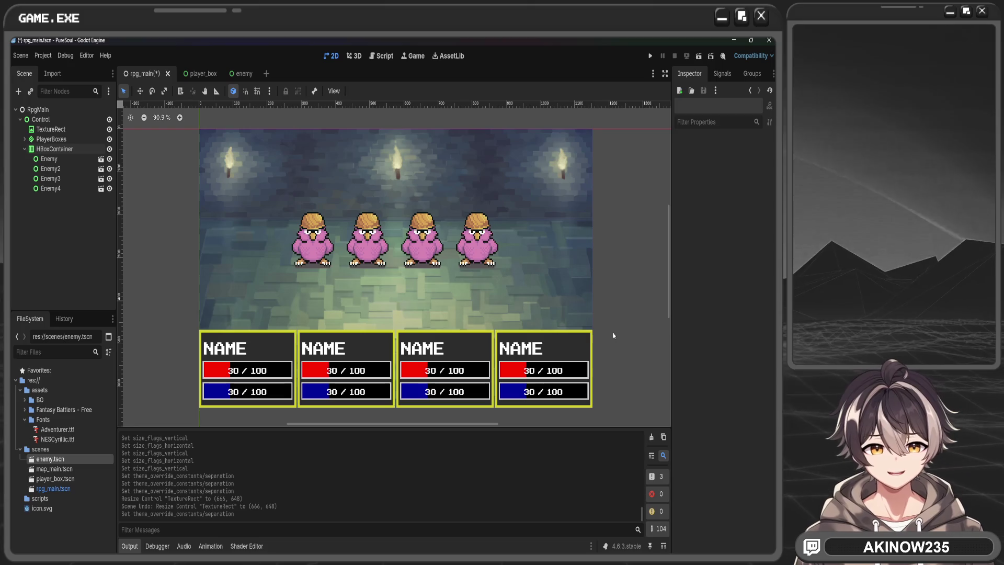
Select the enemy birds in the battle scene one by one, settling on the first enemy.
left_click(423, 236)
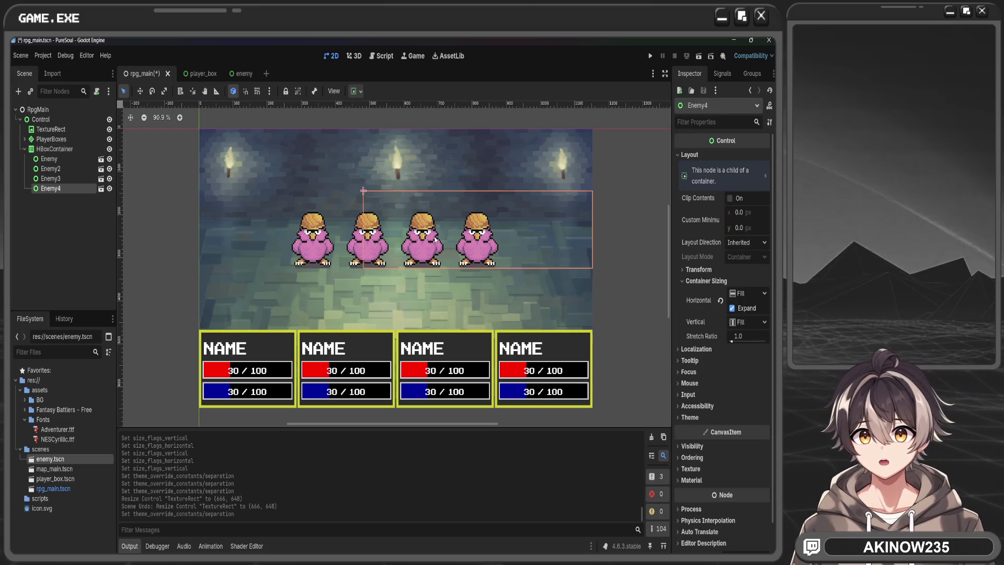
left_click(366, 237)
left_click(301, 236)
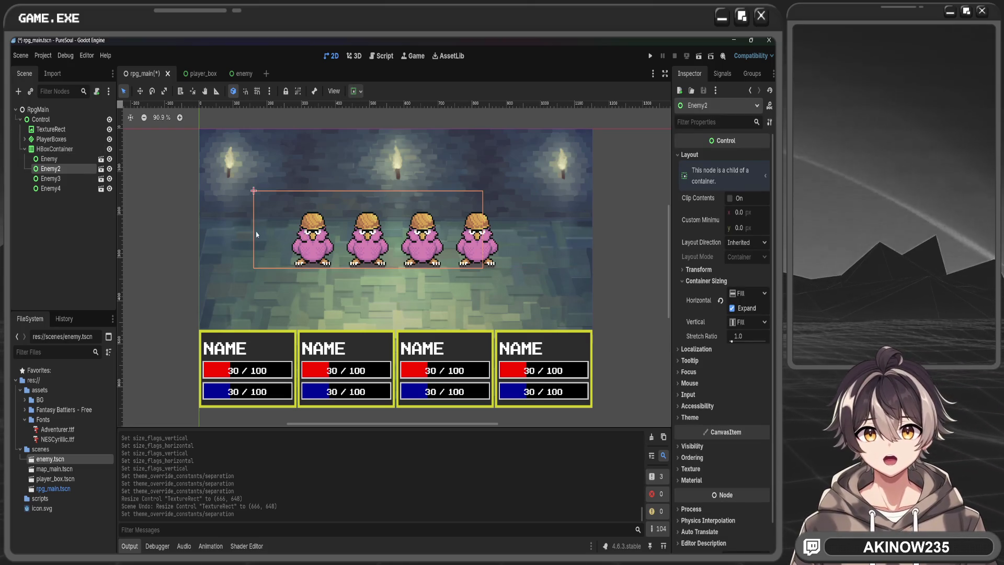
left_click(210, 231)
left_click(163, 235)
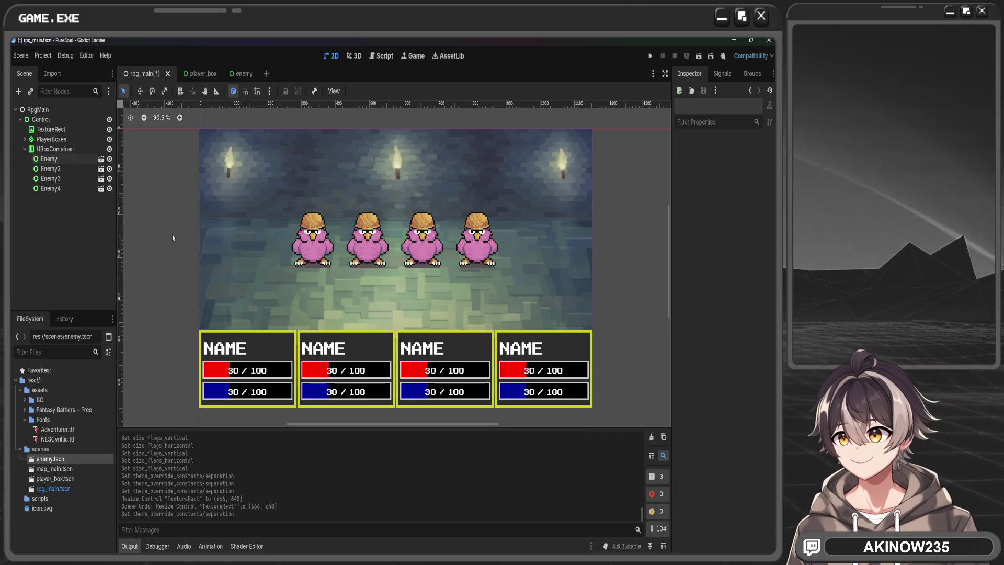
left_click(64, 158)
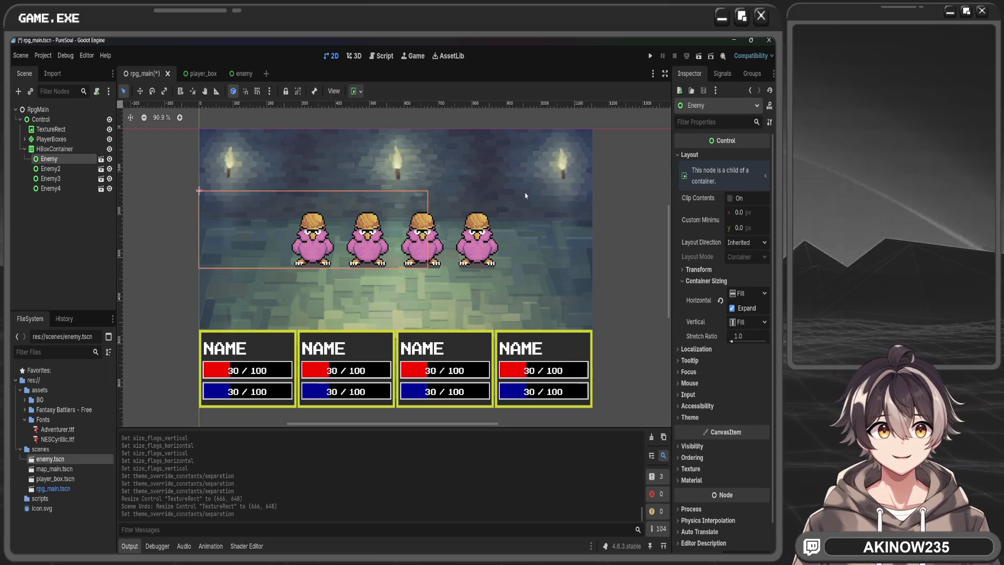
Try centre and bottom vertical sizing on the first enemy, then restore it to full height.
left_click(757, 323)
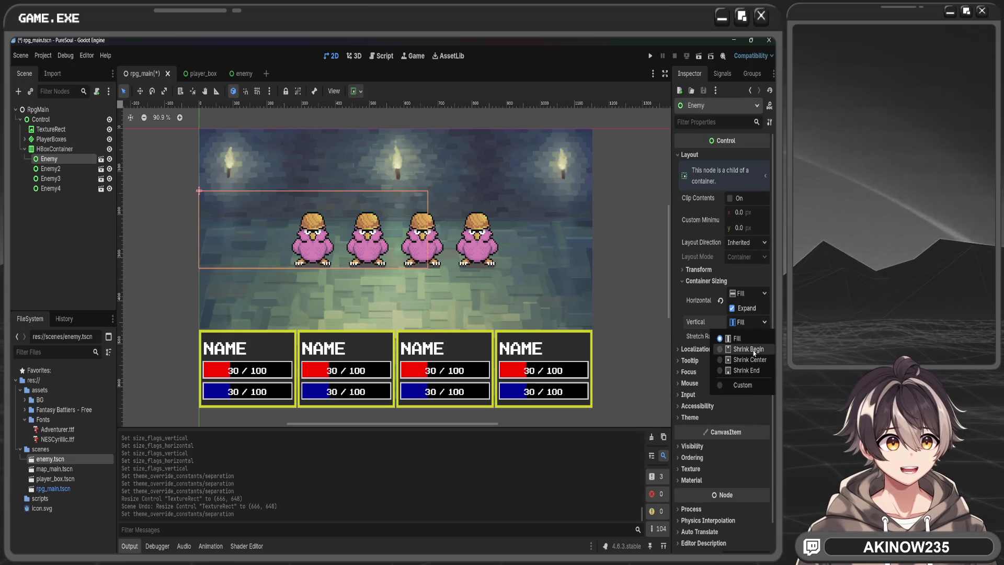
left_click(756, 361)
left_click(748, 322)
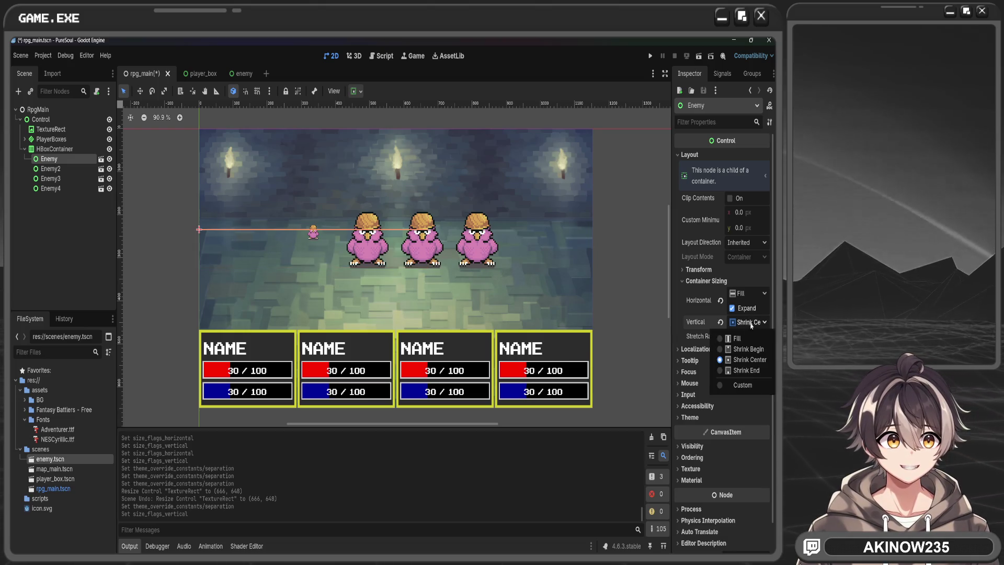
left_click(754, 368)
left_click(749, 322)
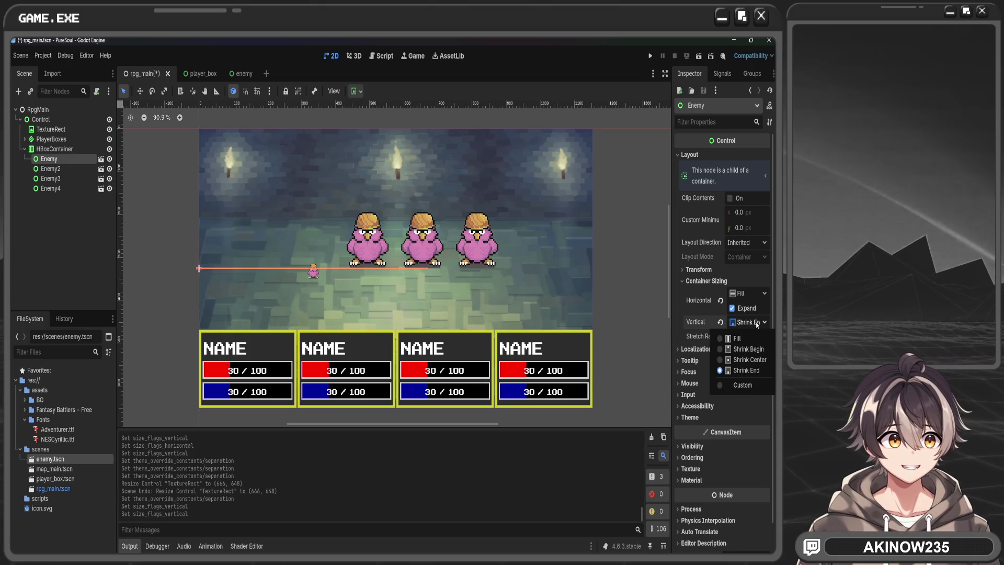
left_click(756, 342)
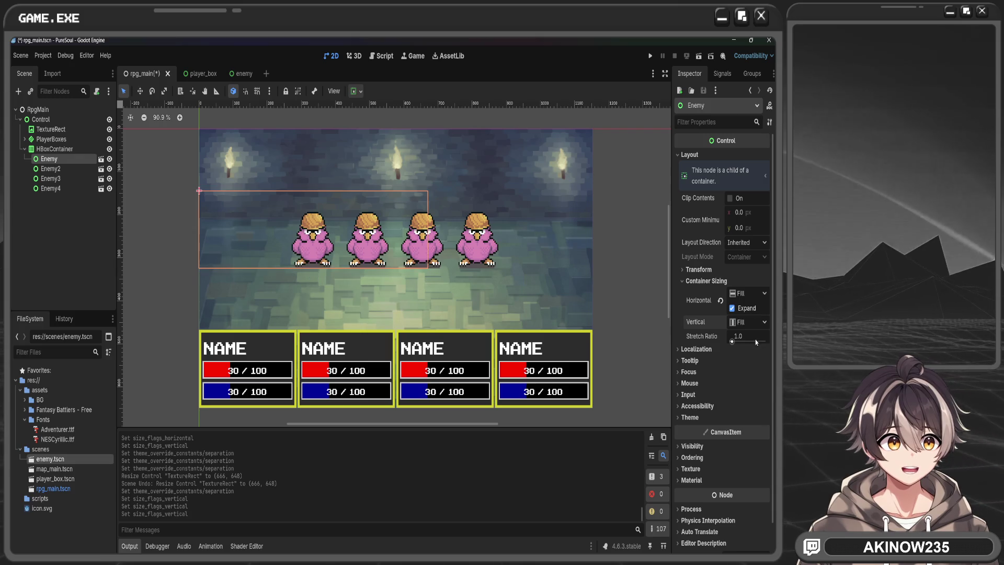
left_click(356, 91)
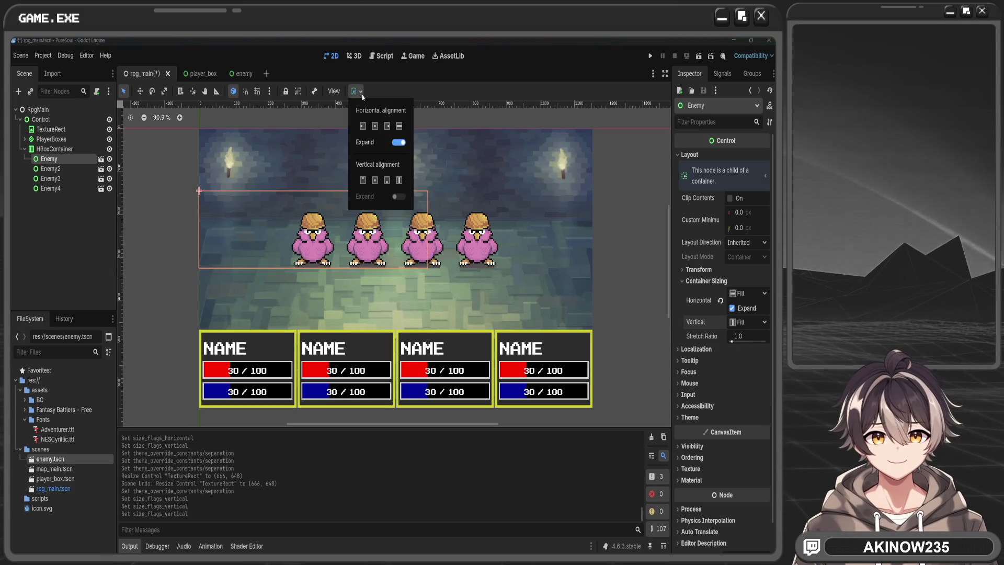
left_click(159, 173)
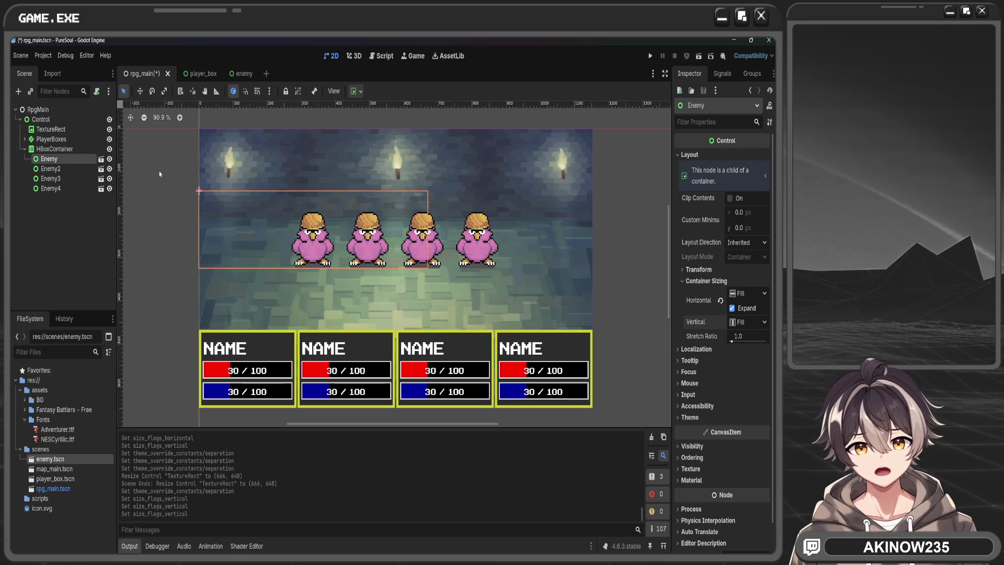
left_click(169, 270)
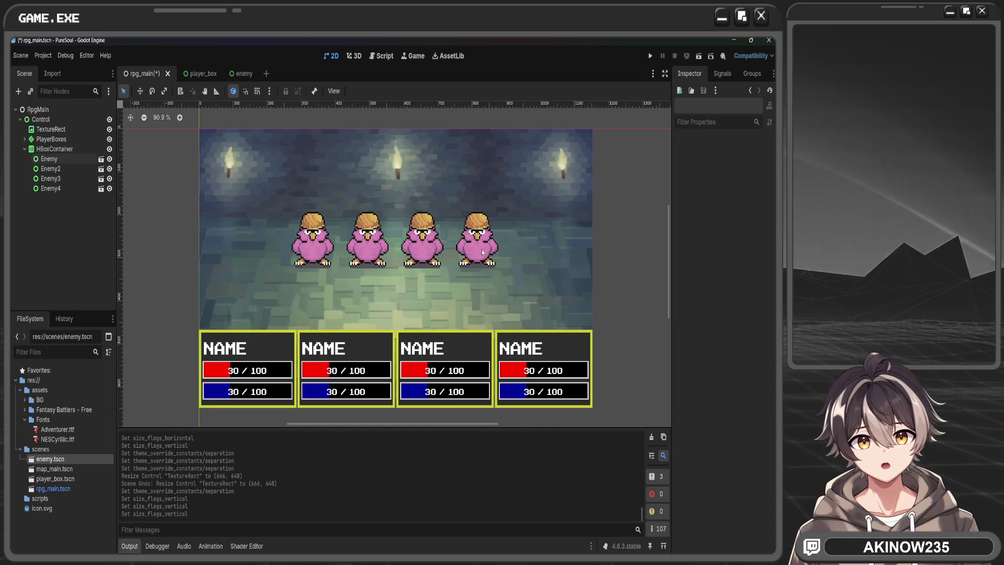
scroll(481, 250, "up", 2)
scroll(345, 256, "down", 2)
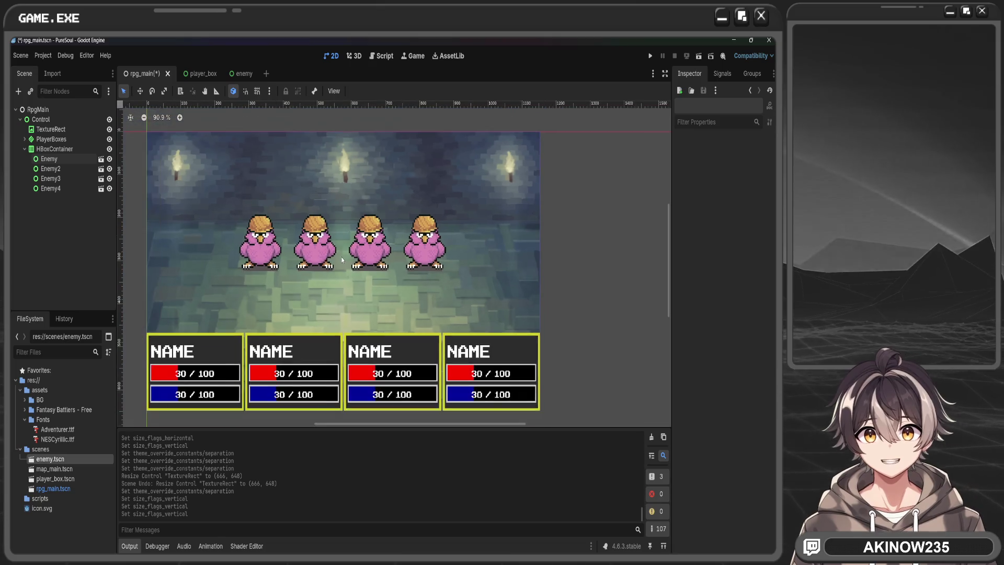
left_click_drag(342, 260, 401, 251)
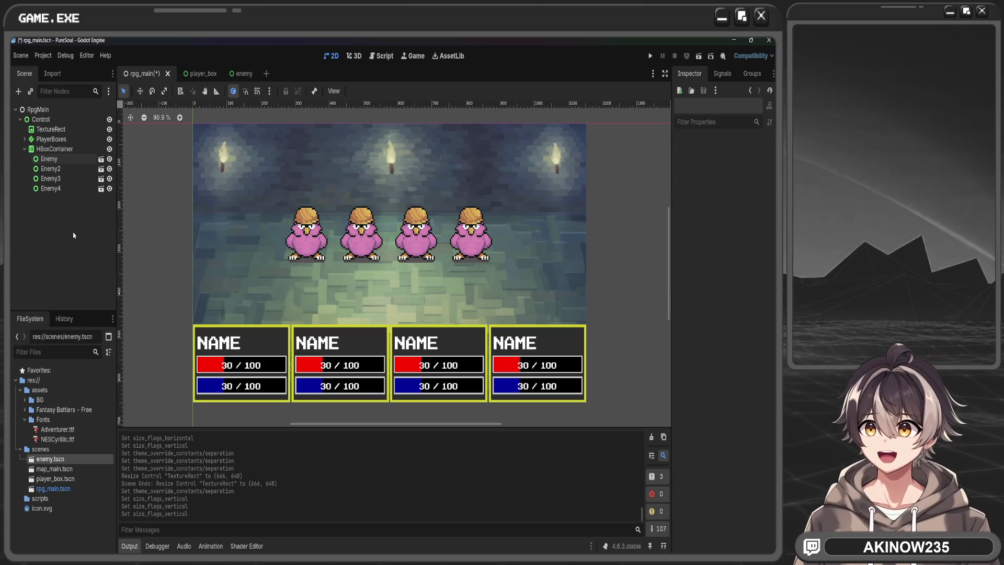
Rename the enemy scene's root node to Enemy and save enemy.tscn.
left_click(242, 75)
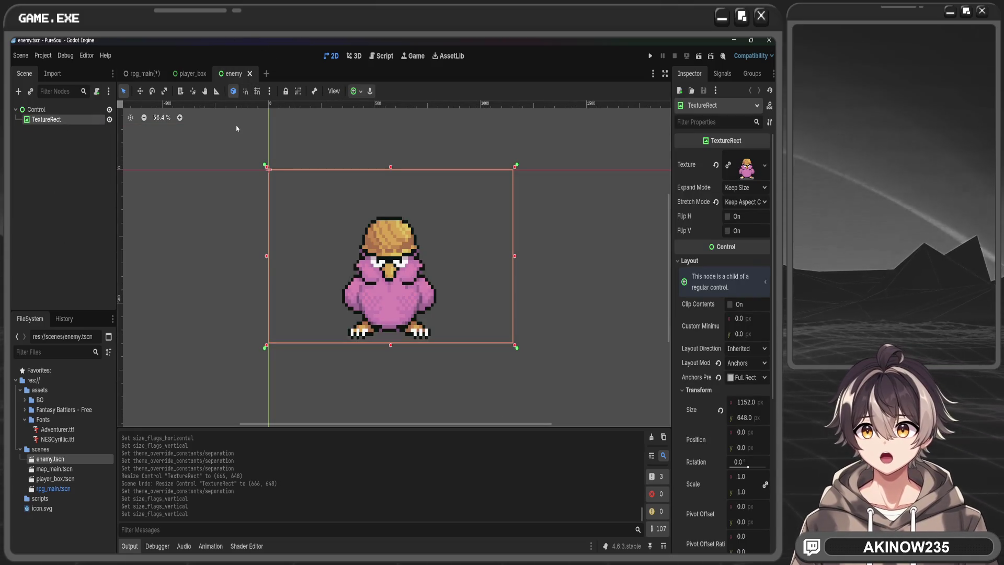
left_click(97, 91)
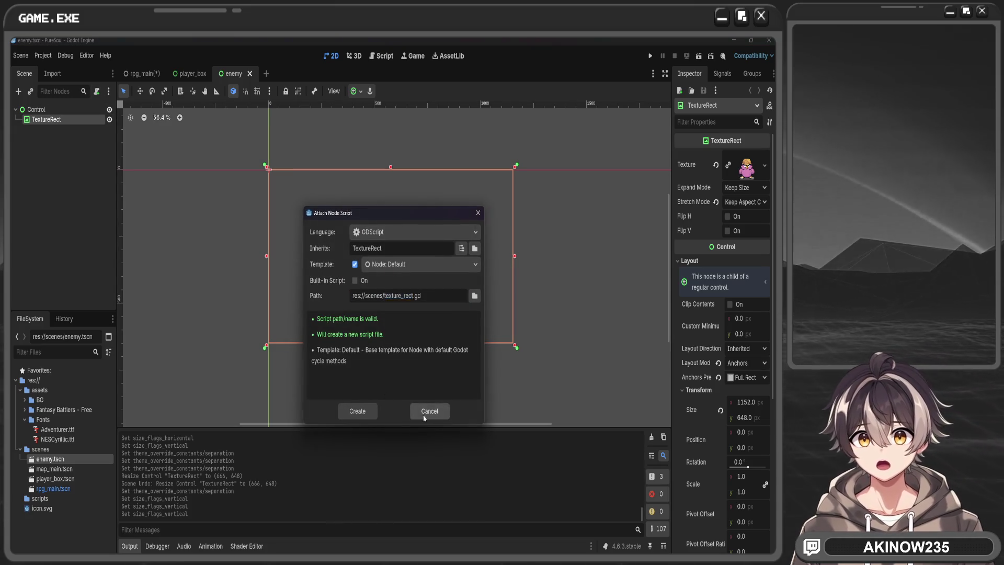
left_click(424, 411)
left_click(65, 108)
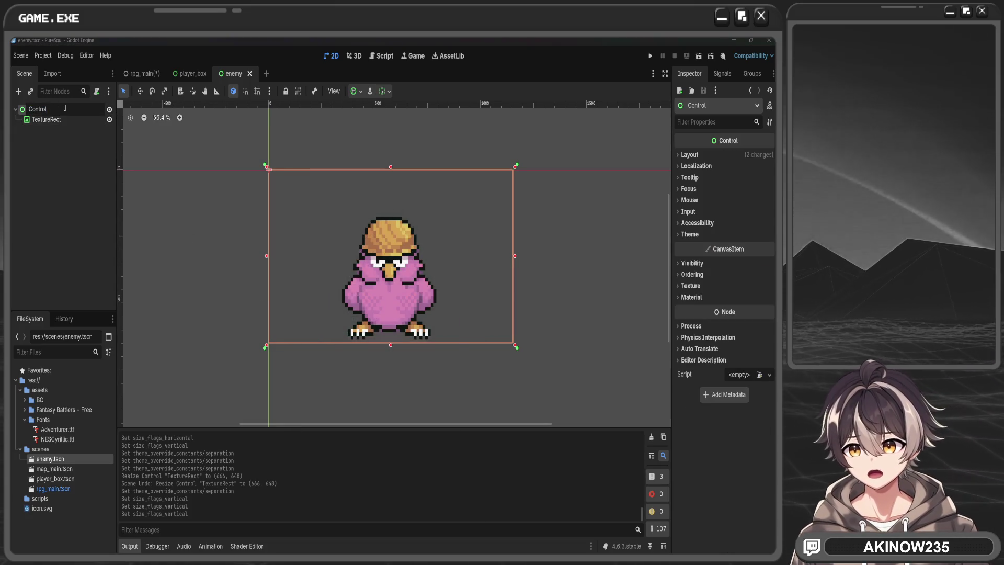
type("Enemy")
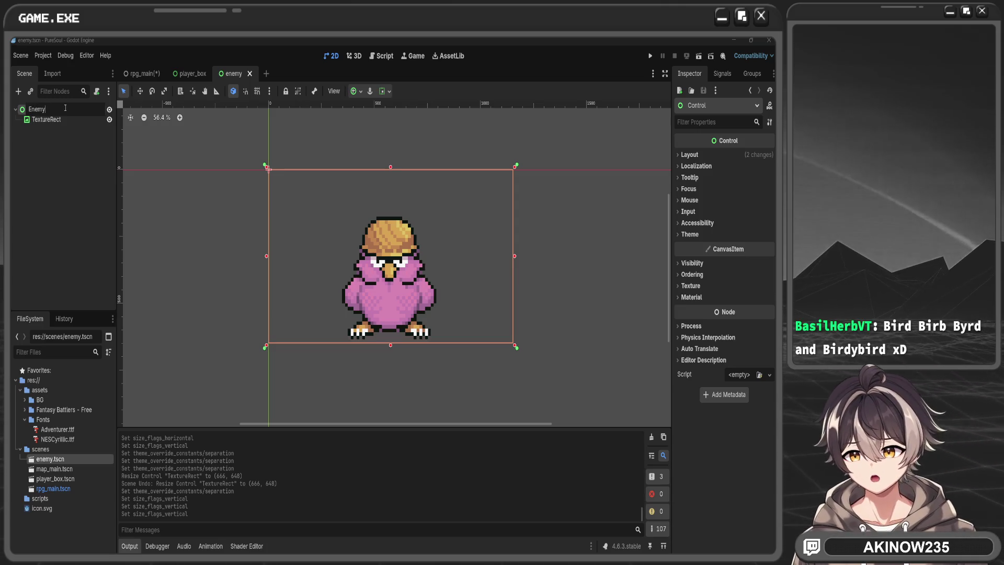
key("Return")
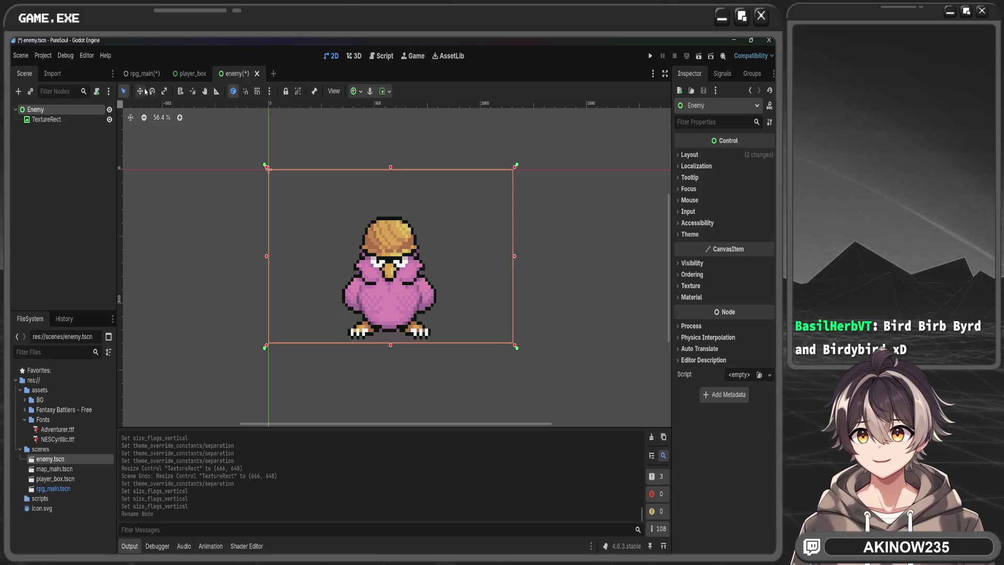
key("ctrl+s")
Rename the battle scene's HBoxContainer to EnemyContainer.
left_click(140, 73)
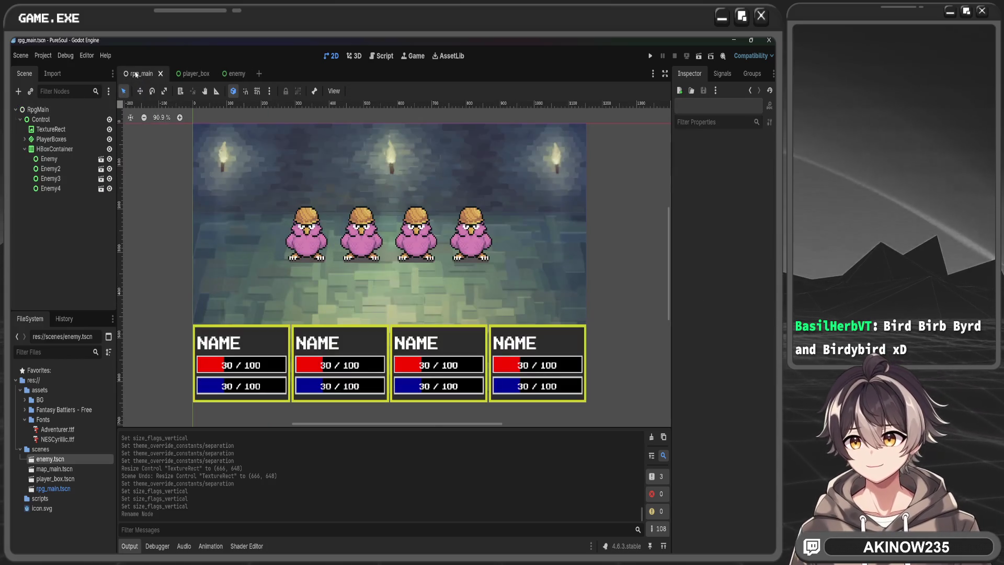
left_click(65, 153)
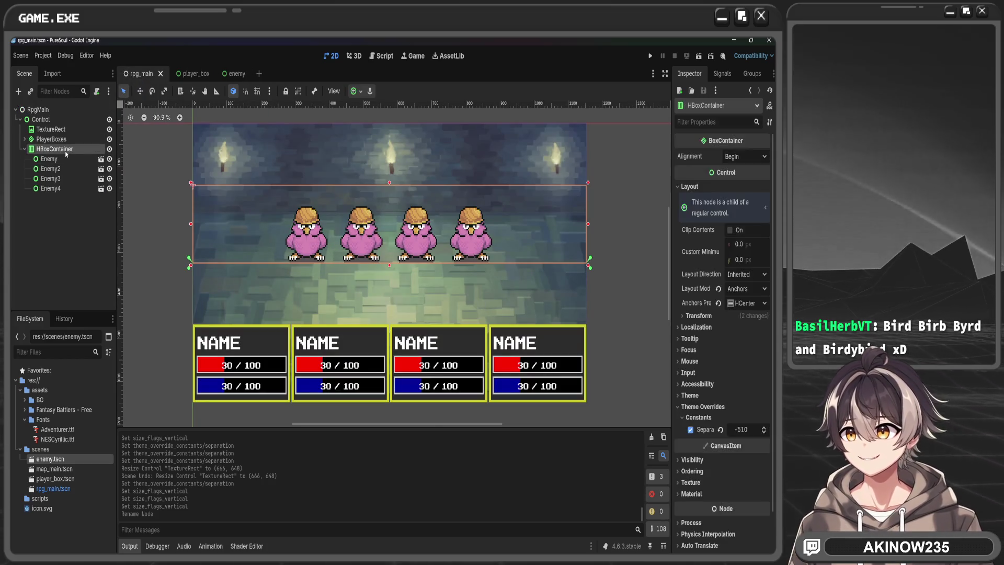
double_click(66, 150)
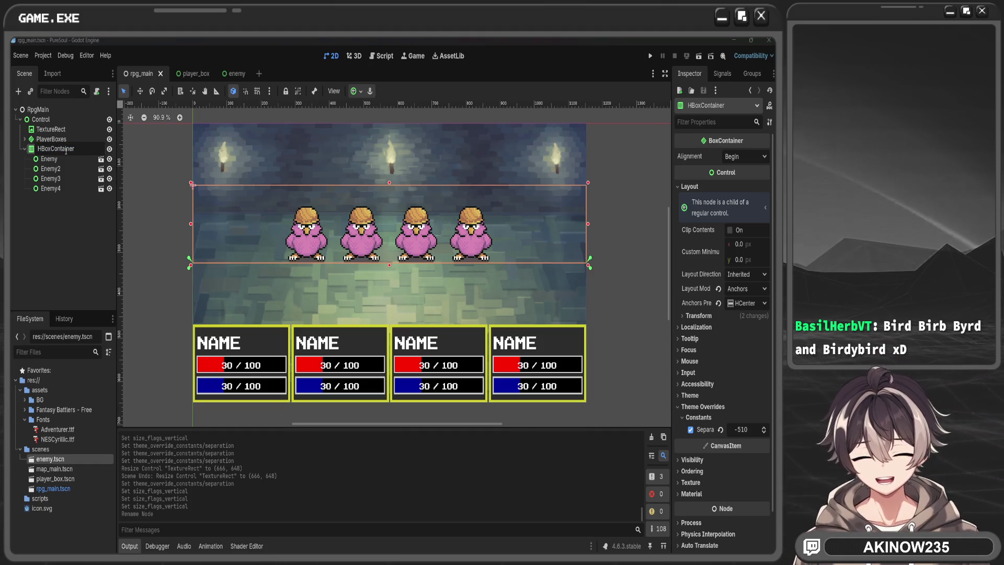
key("BackSpace")
key("BackSpace")
key("BackSpace")
type("Enemy")
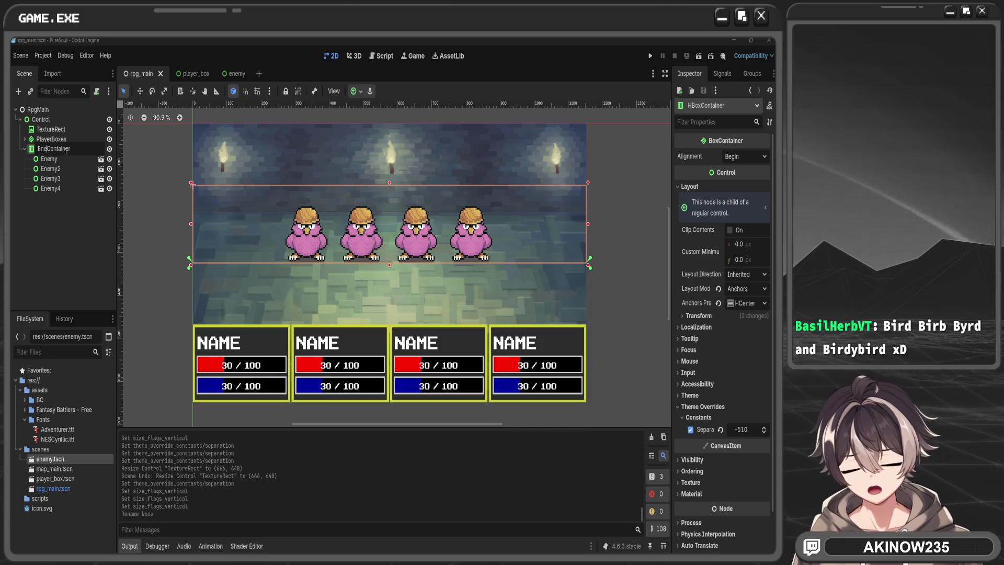
key("Return")
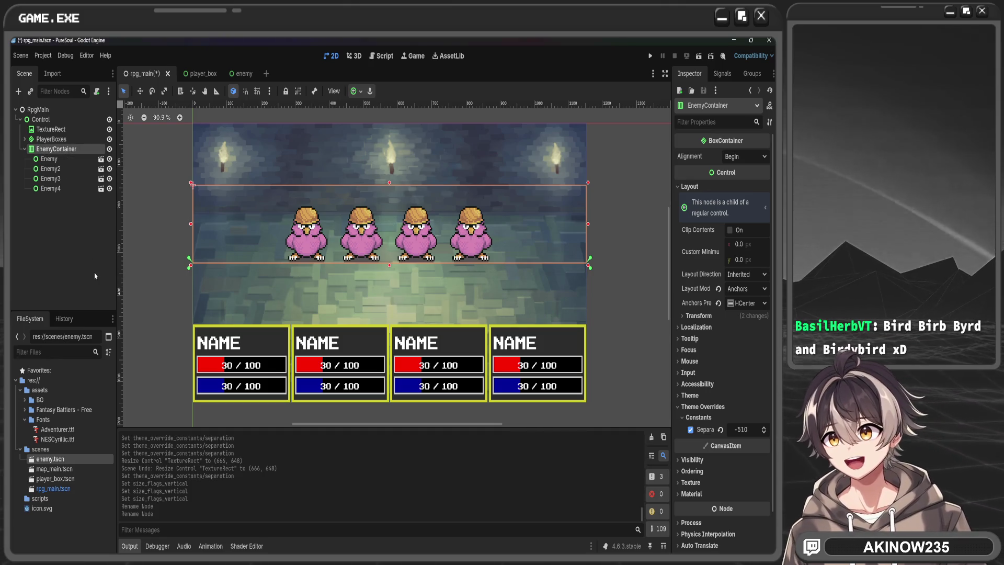
Collapse the PlayerBoxes and EnemyContainer branches in the battle scene tree.
left_click(25, 139)
left_click(24, 139)
left_click(25, 149)
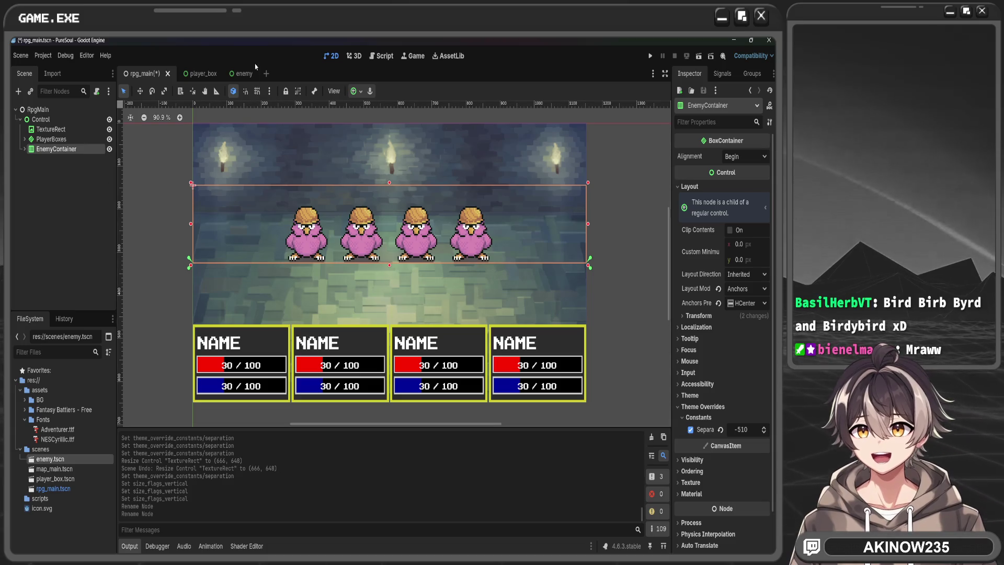
left_click(243, 73)
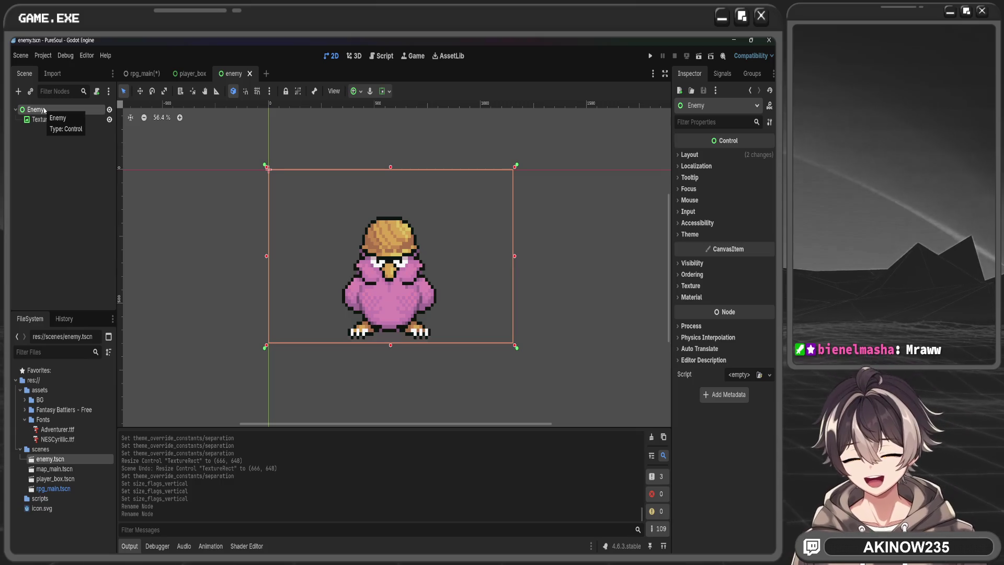
Add a Label node above the TextureRect in the enemy scene, anchored top centre.
key("ctrl+a")
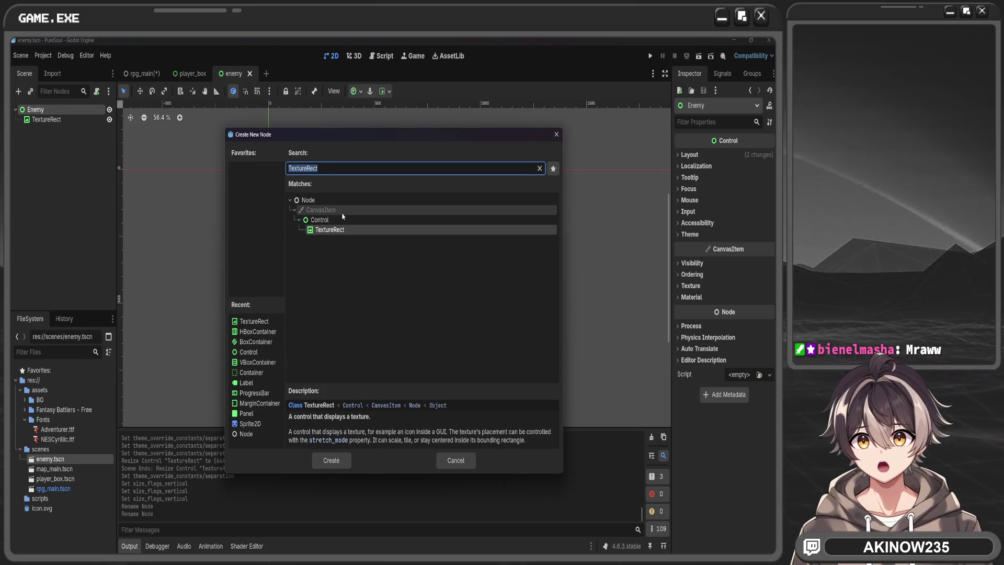
type("La")
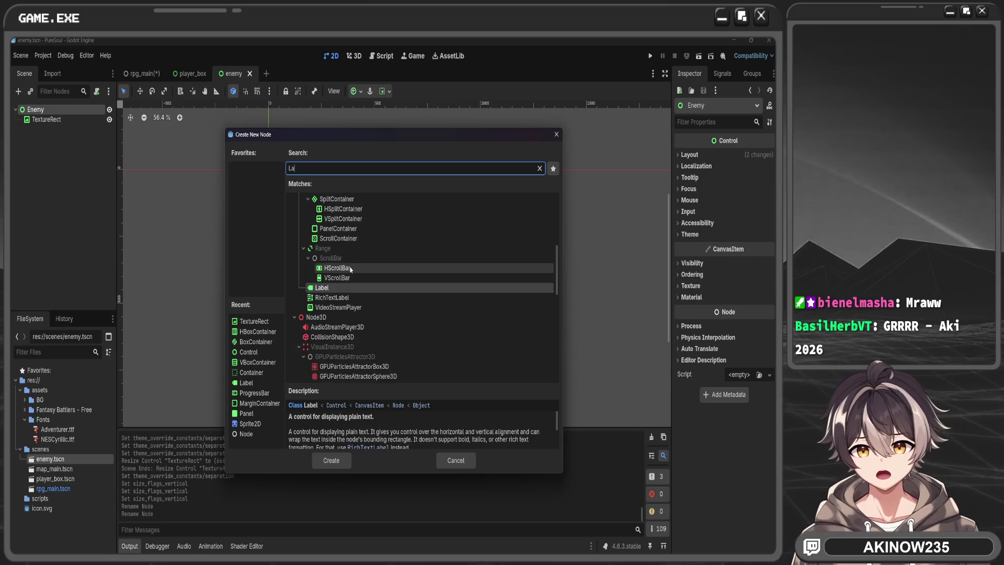
type("be")
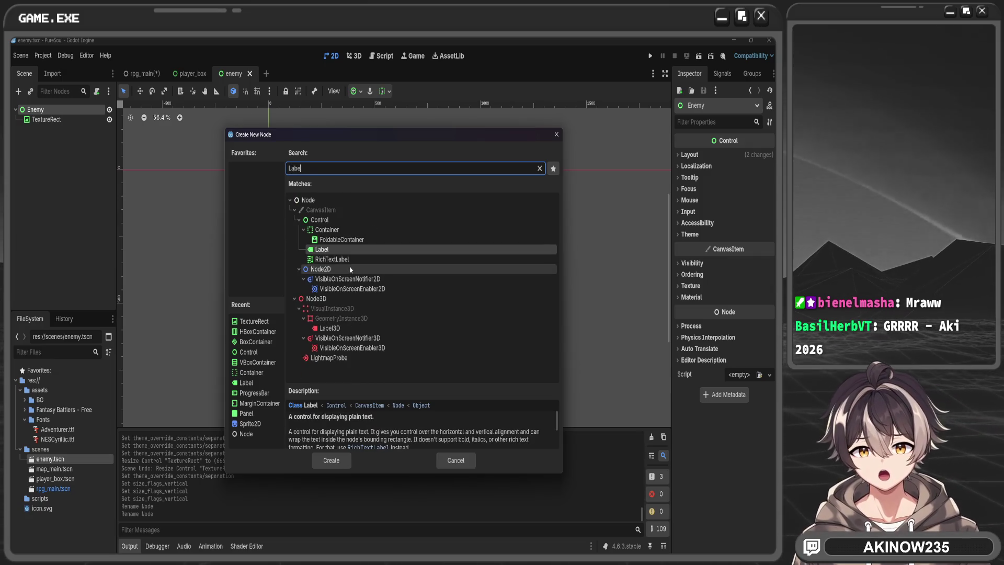
key("Return")
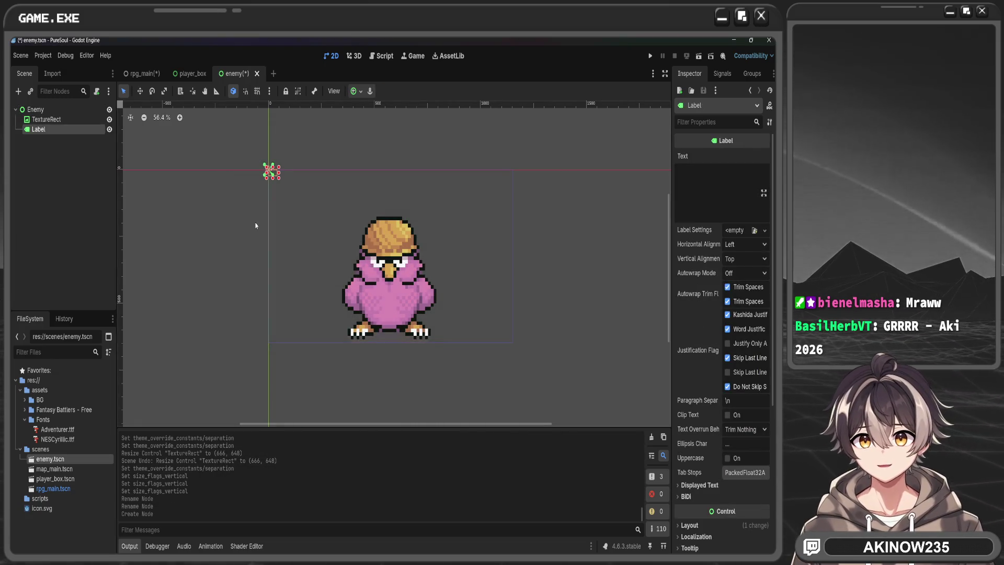
left_click_drag(57, 132, 55, 114)
left_click(353, 91)
left_click(373, 139)
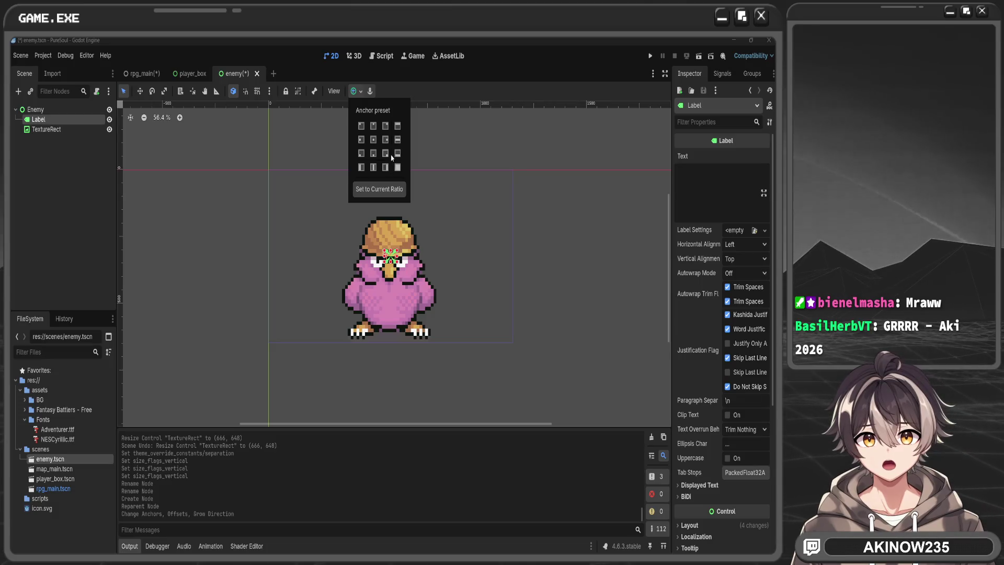
left_click(373, 126)
left_click(460, 175)
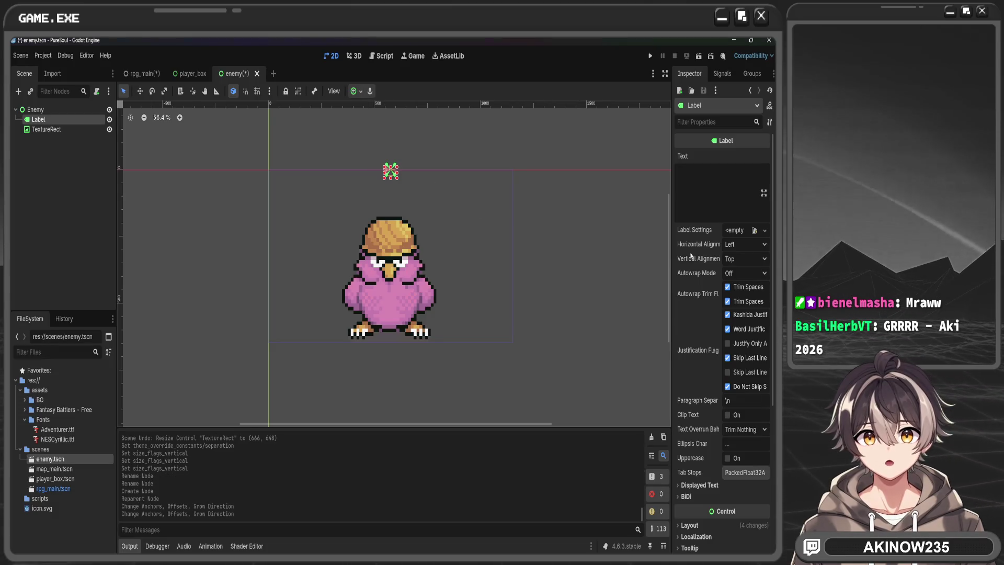
Set the Label's text to 'Birb' and save the enemy scene.
left_click(711, 182)
type("Bir")
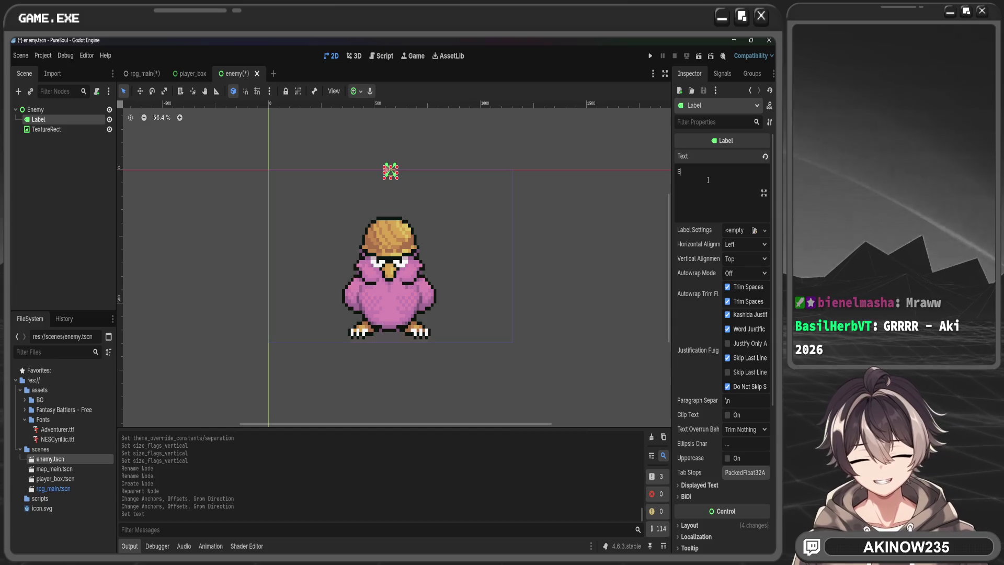
type("b")
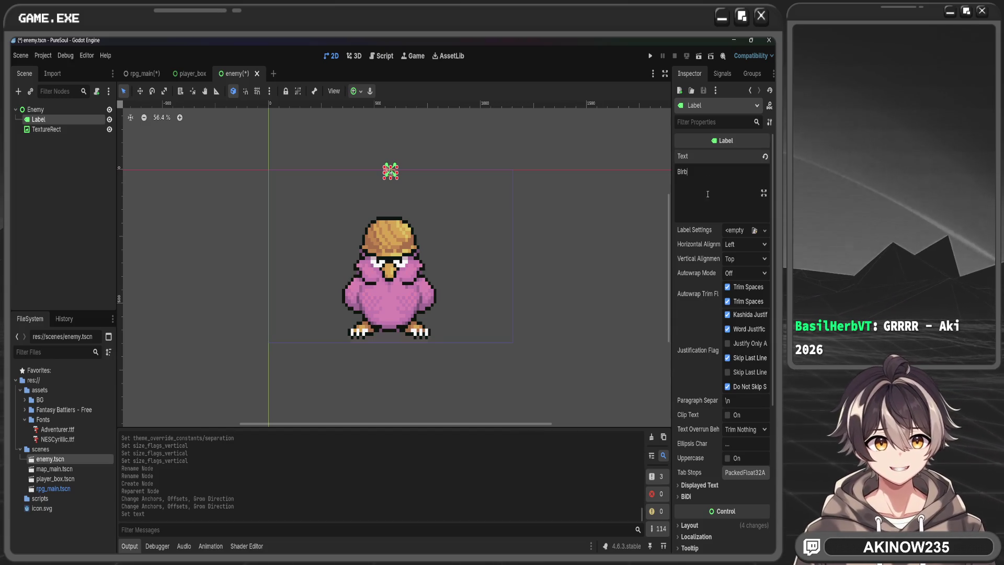
left_click(598, 262)
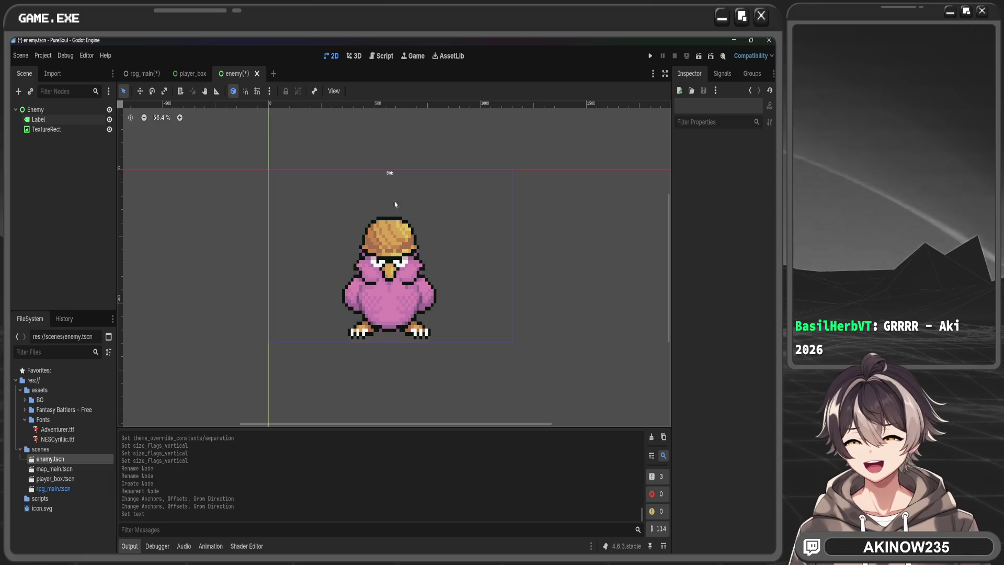
key("ctrl+s")
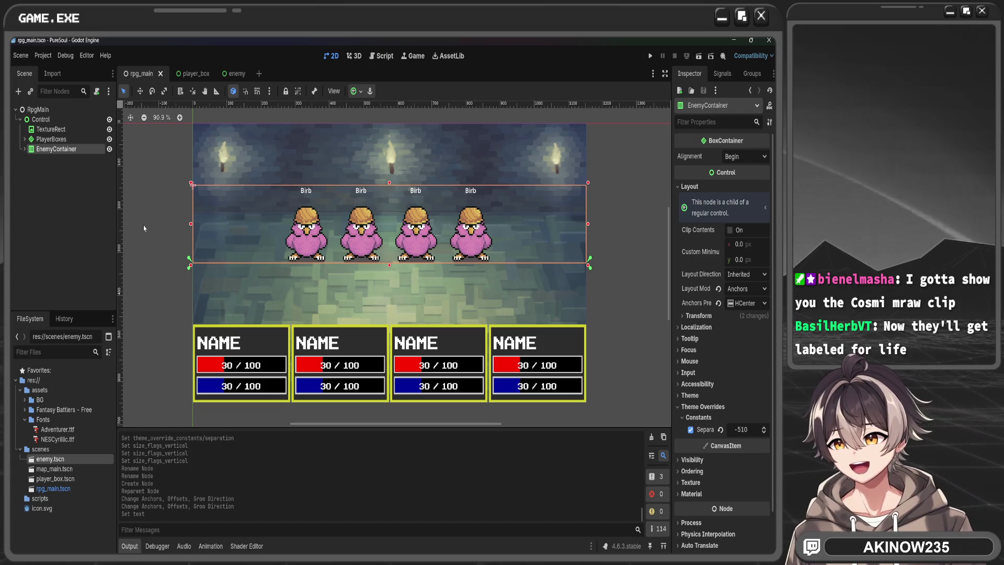
Apply NESCyrillic.ttf as the label's font override in Theme Overrides.
left_click(233, 74)
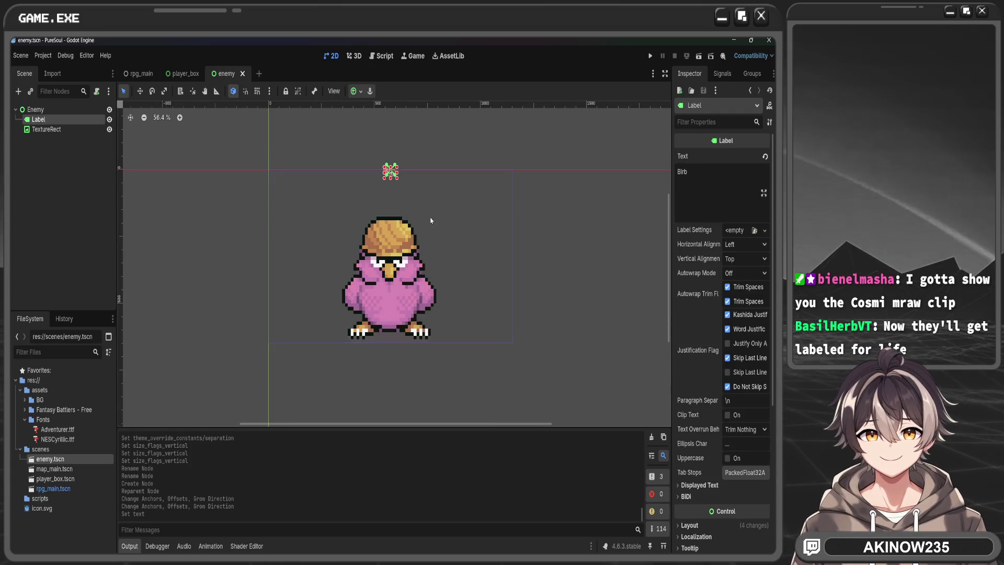
scroll(733, 294, "down", 5)
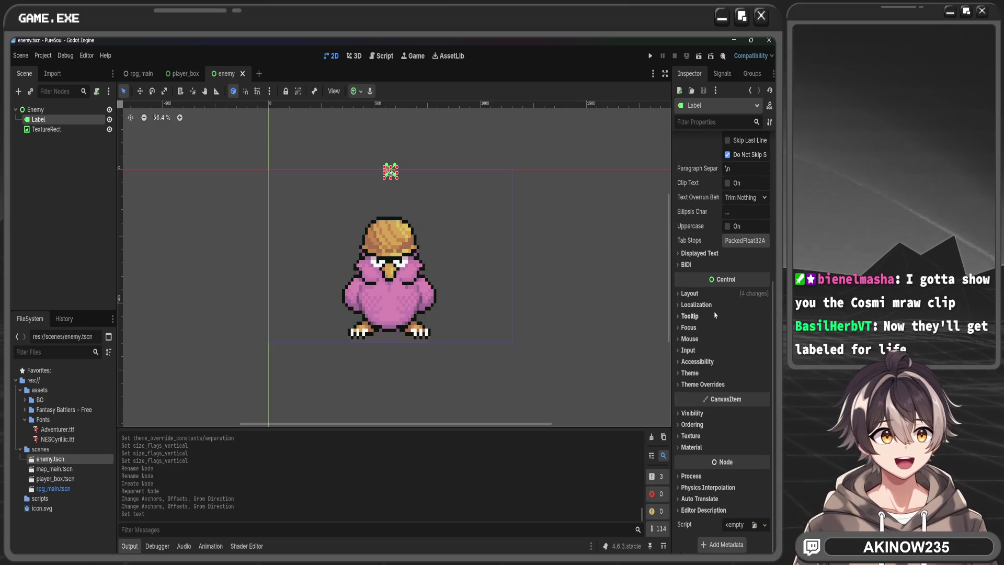
left_click(711, 296)
left_click(710, 296)
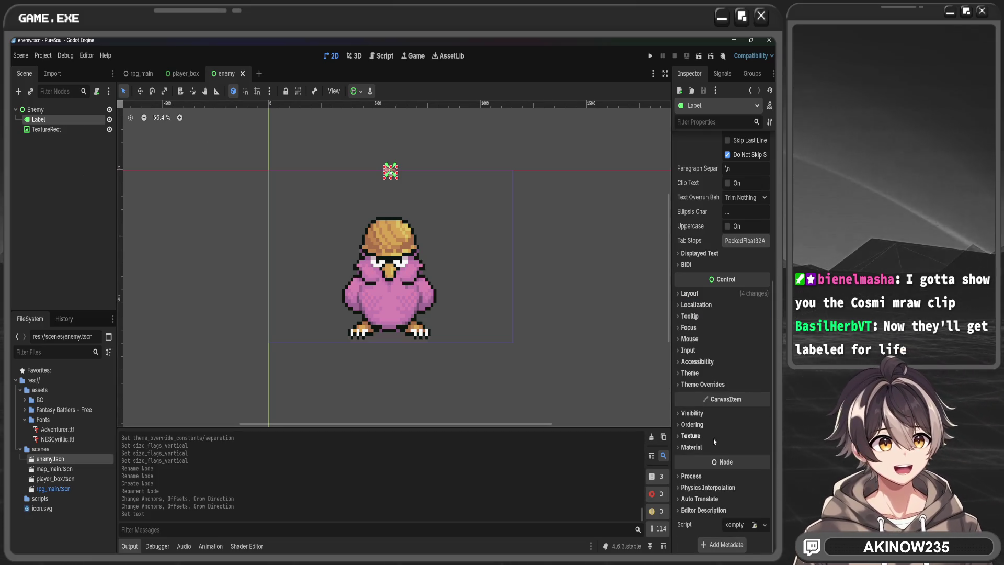
left_click(690, 372)
left_click(690, 373)
left_click(701, 385)
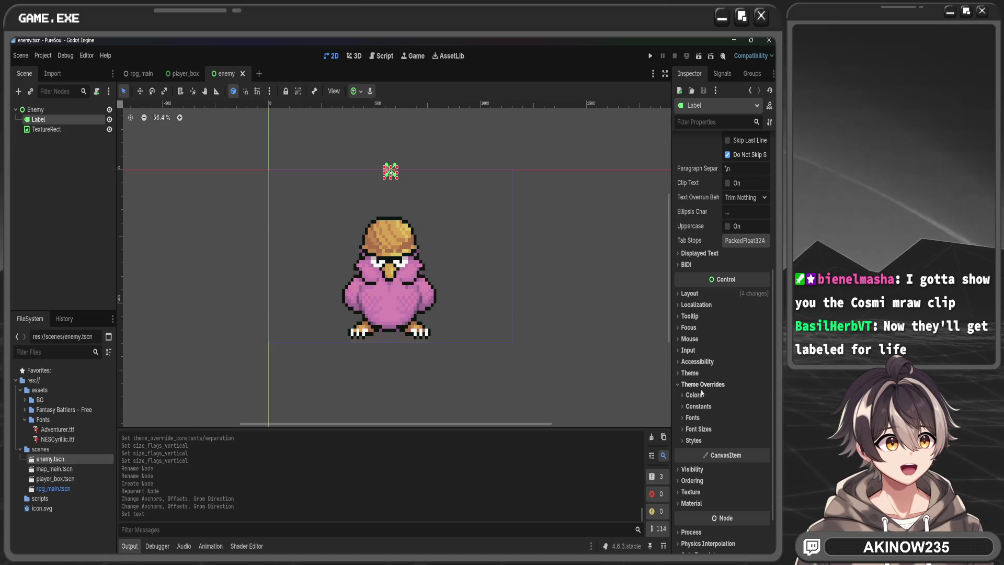
left_click(693, 417)
left_click(698, 443)
mouse_move(55, 439)
left_mouse_down()
mouse_move(732, 435)
mouse_move(744, 425)
left_mouse_up()
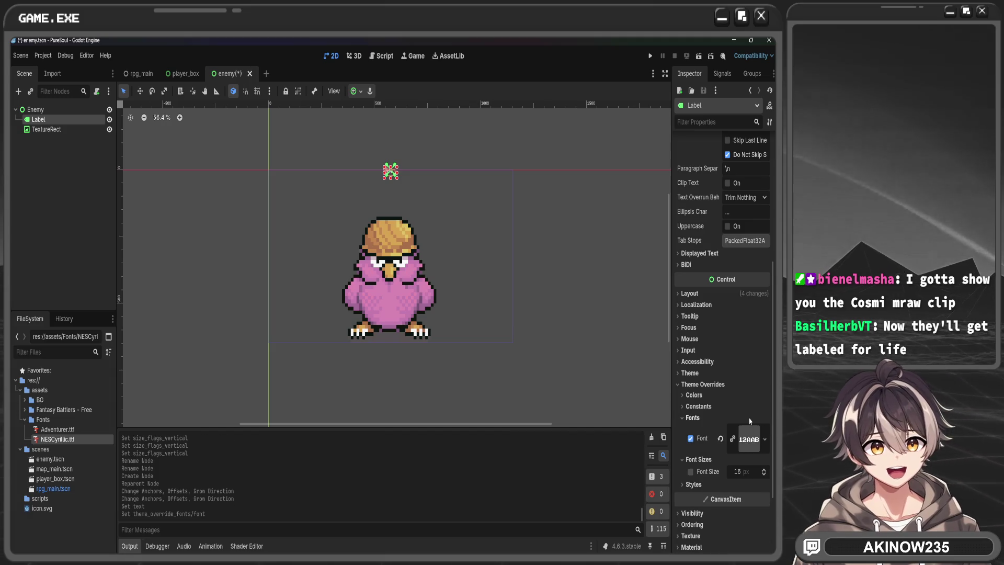
Set the label's font size override to 64, save, and view the battle scene.
left_click(749, 471)
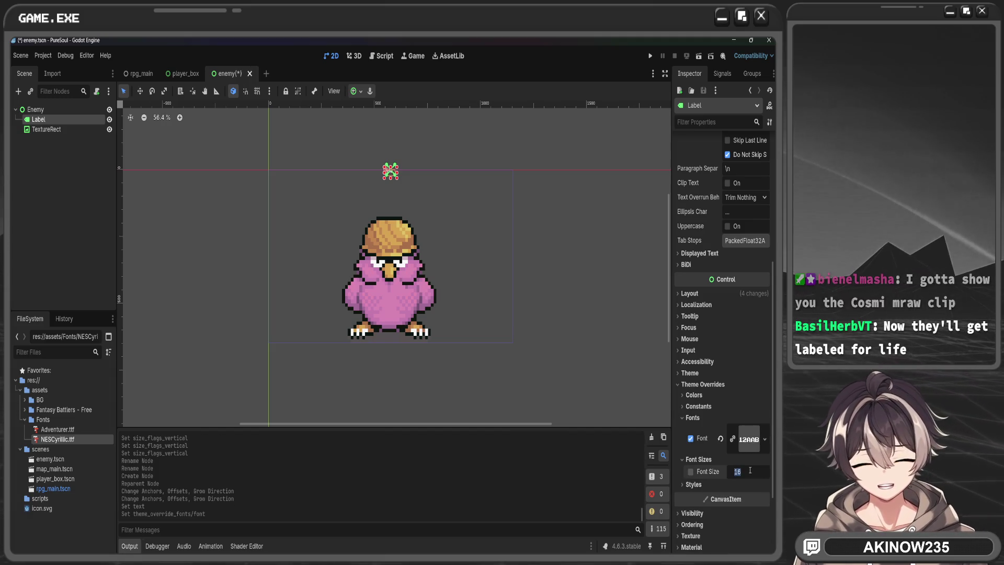
type("864")
key("Return")
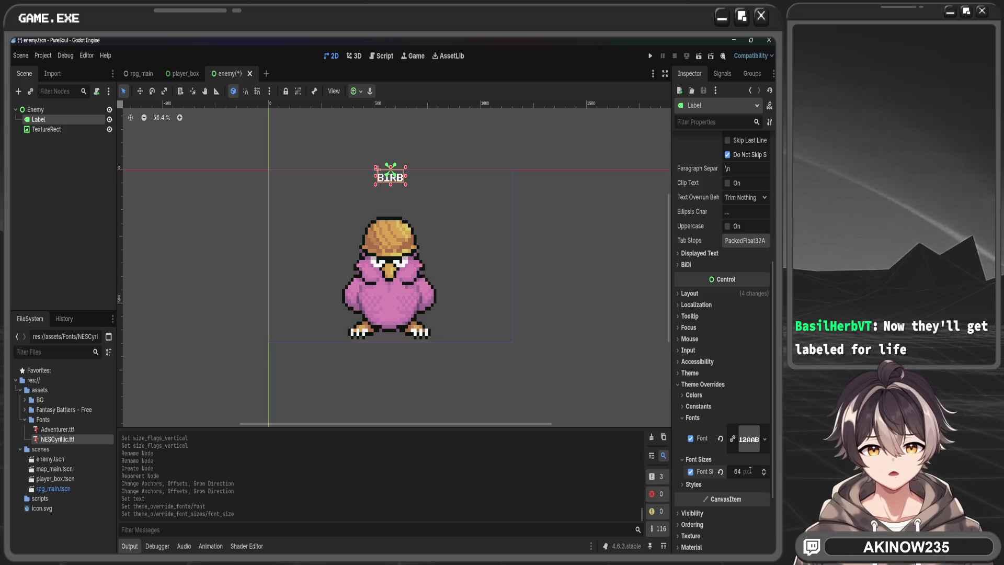
left_click(546, 334)
key("ctrl+s")
left_click(139, 73)
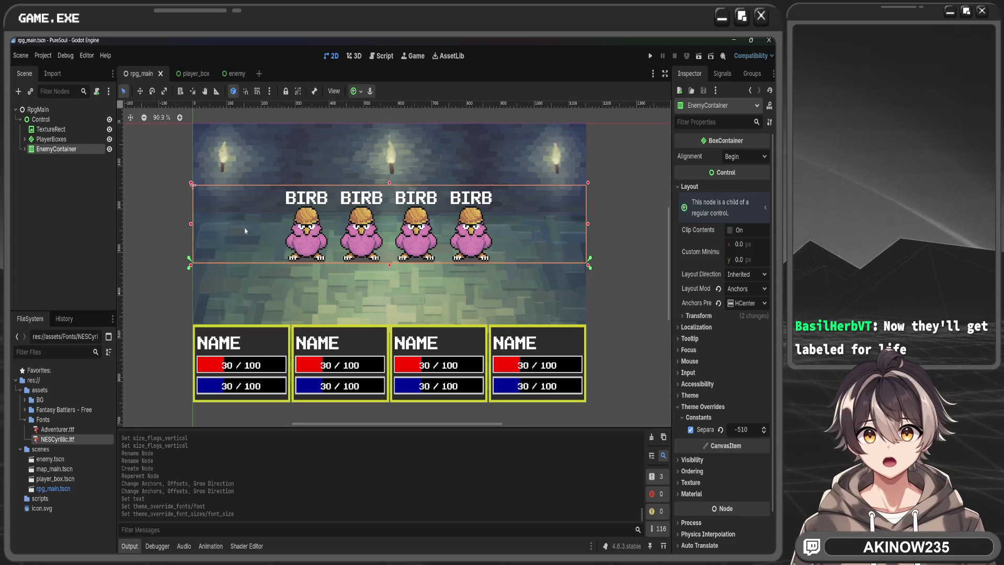
Reduce the label's font size to 32 and save the enemy scene.
left_click(233, 74)
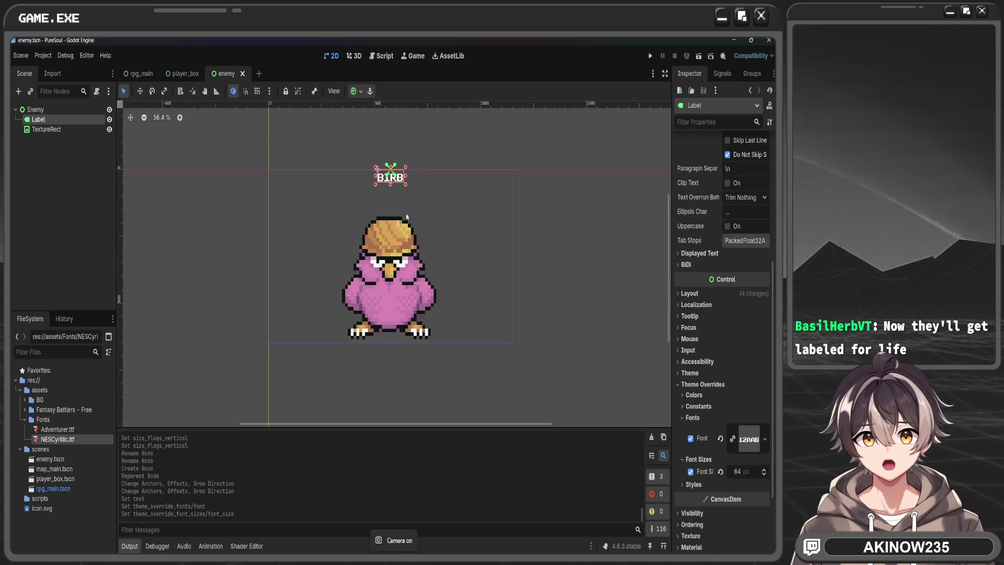
left_click(748, 471)
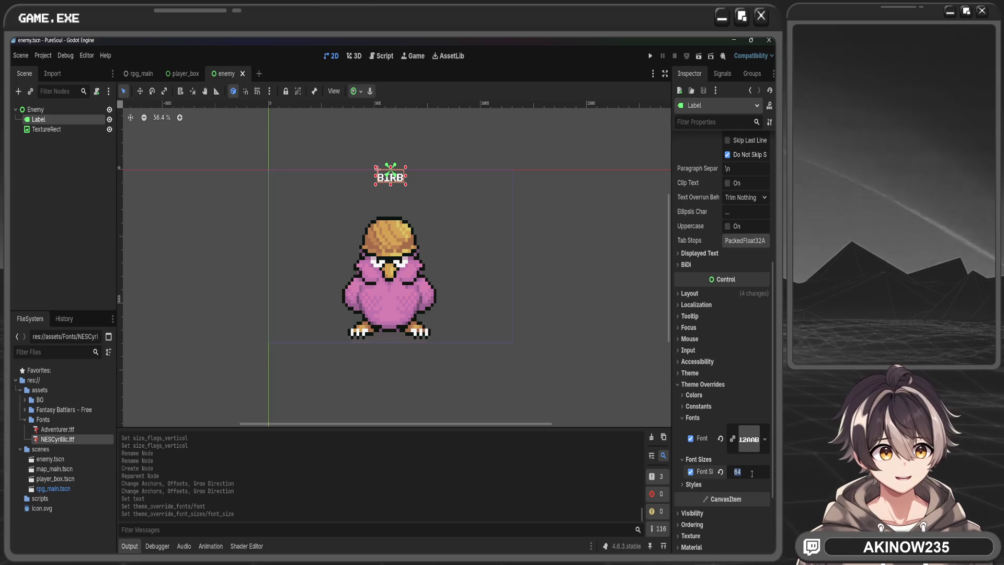
type("32")
key("Return")
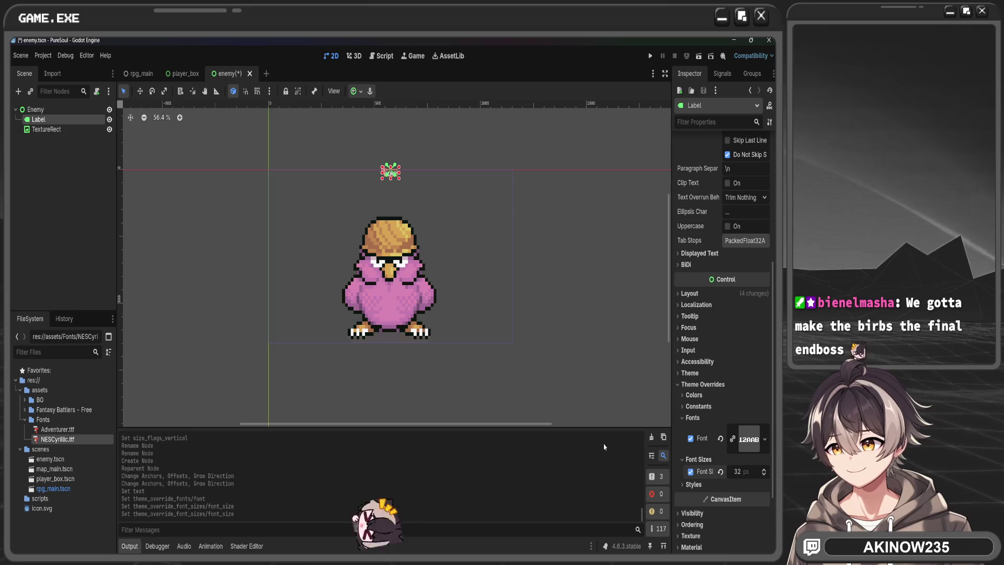
left_click(571, 362)
key("ctrl+s")
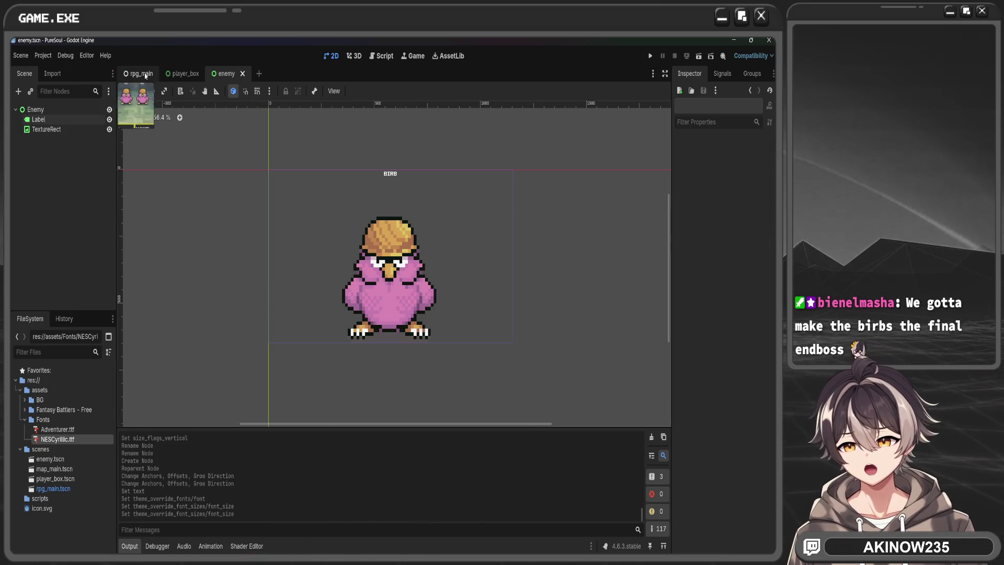
Check the four BIRB labels in the battle scene, then select the enemy's label node.
left_click(146, 74)
left_click(135, 273)
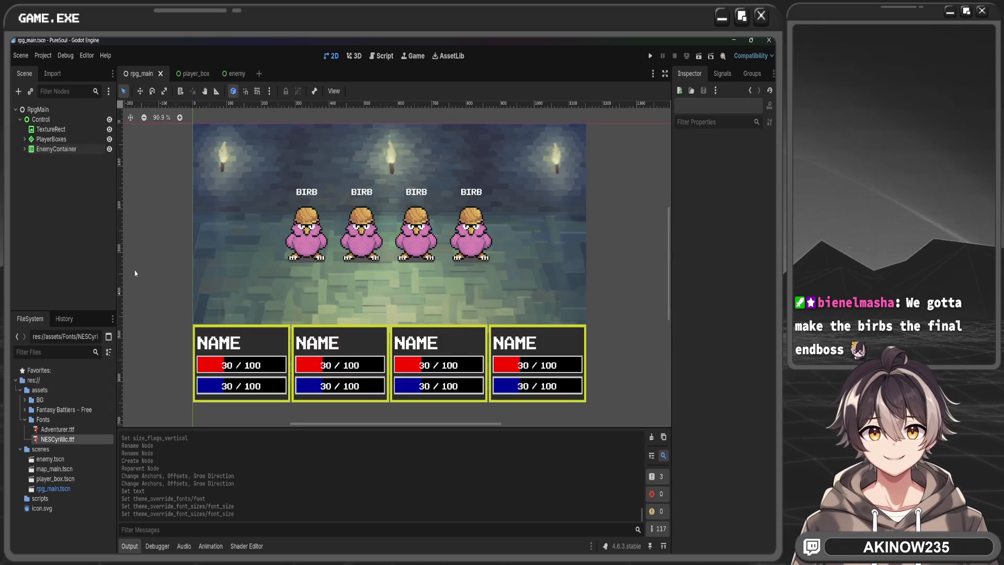
left_click(233, 74)
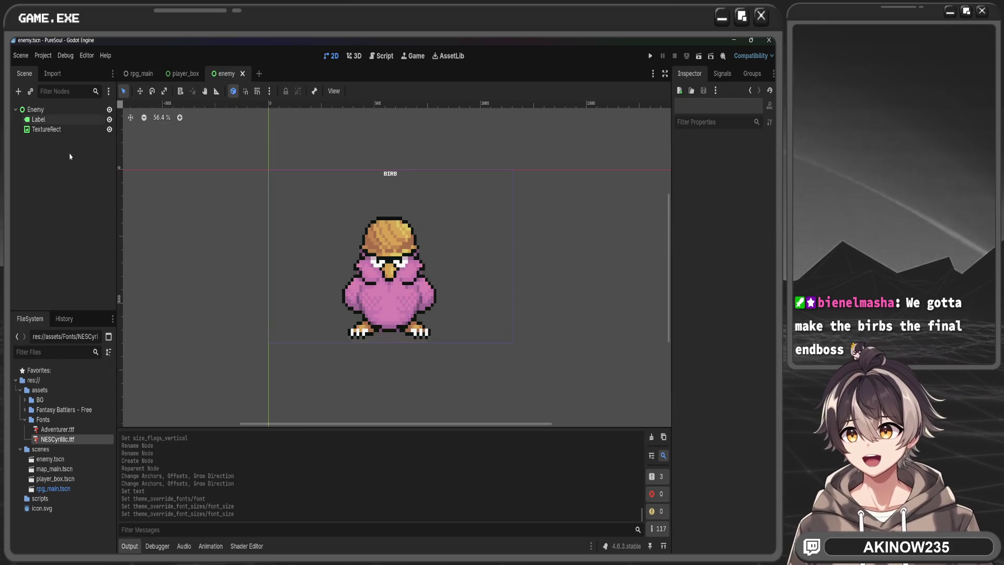
left_click(36, 109)
Rename the enemy's Label node to EnemyName.
double_click(61, 119)
type("Name")
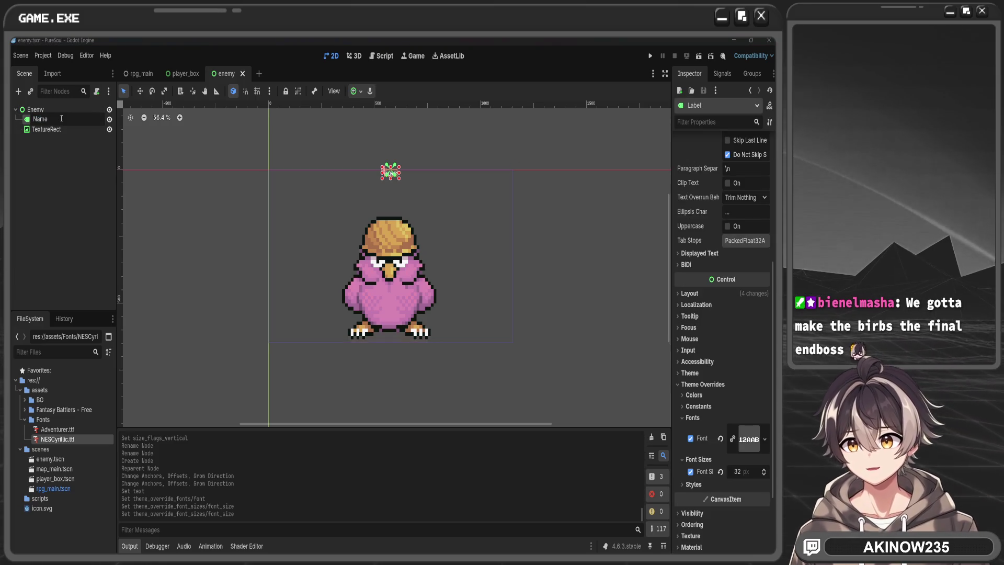
type("my")
key("Return")
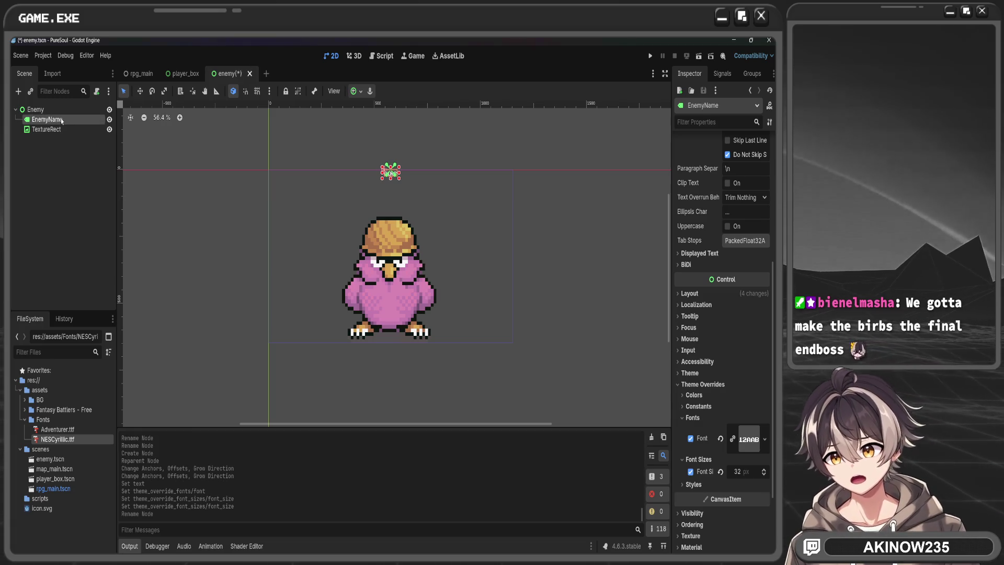
Attach a new enemy.gd script to the Enemy root node.
left_click(57, 111)
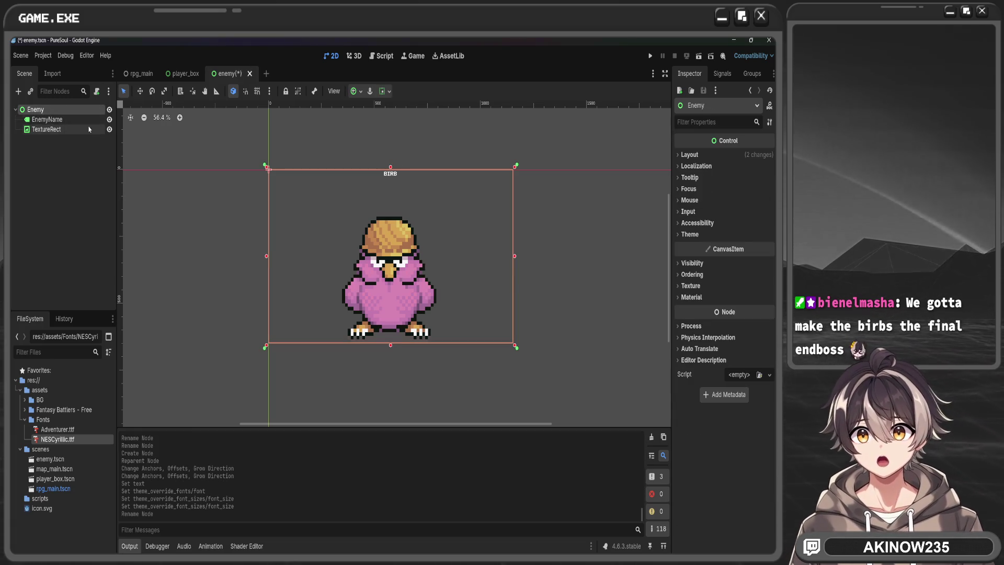
left_click(97, 91)
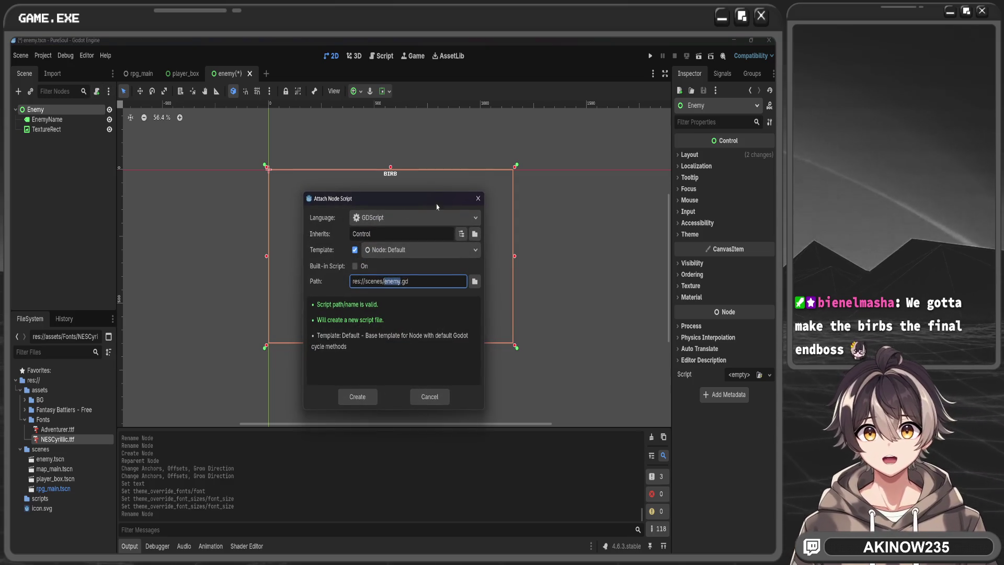
left_click(364, 395)
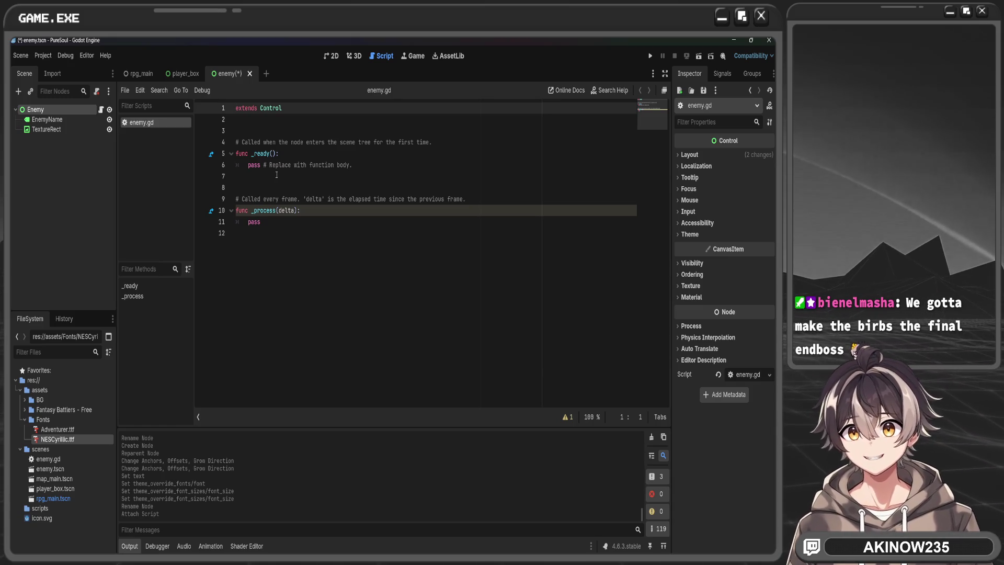
Zoom the enemy.gd code to about 166% and place the caret on line 3.
scroll(309, 205, "up", 2, "ctrl")
scroll(315, 211, "up", 3, "ctrl")
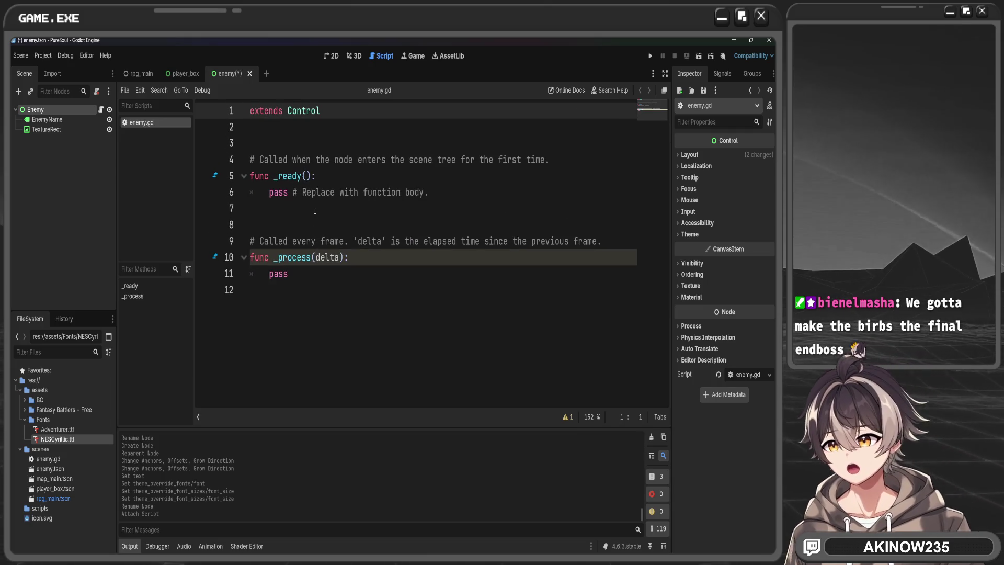
scroll(316, 218, "up", 1, "ctrl")
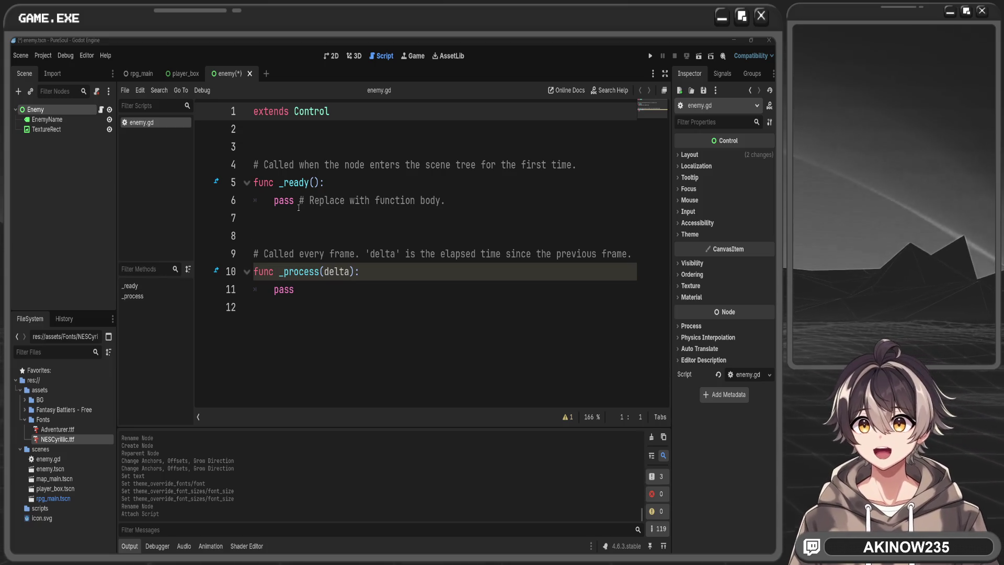
left_click(313, 148)
key("ctrl+s")
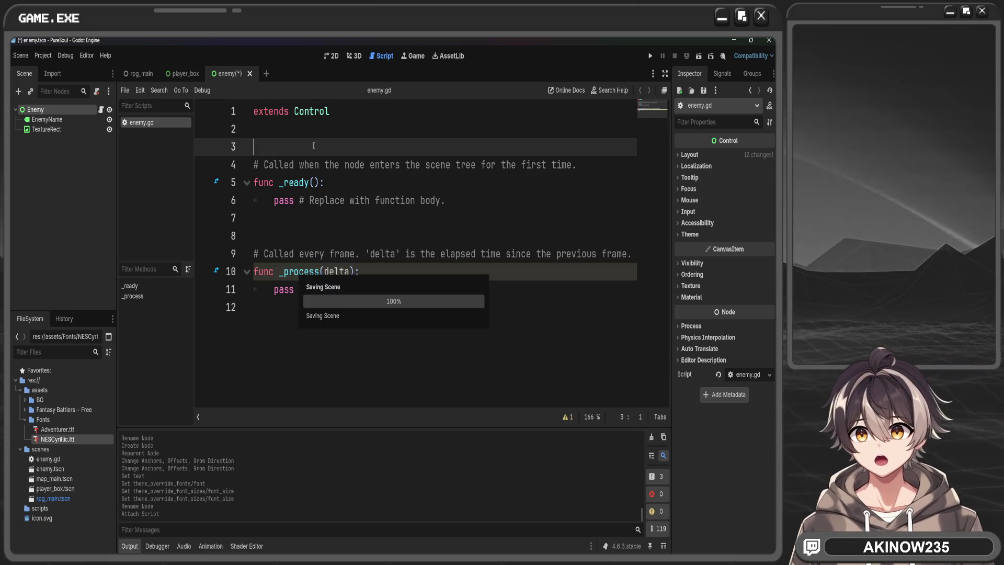
key("Return")
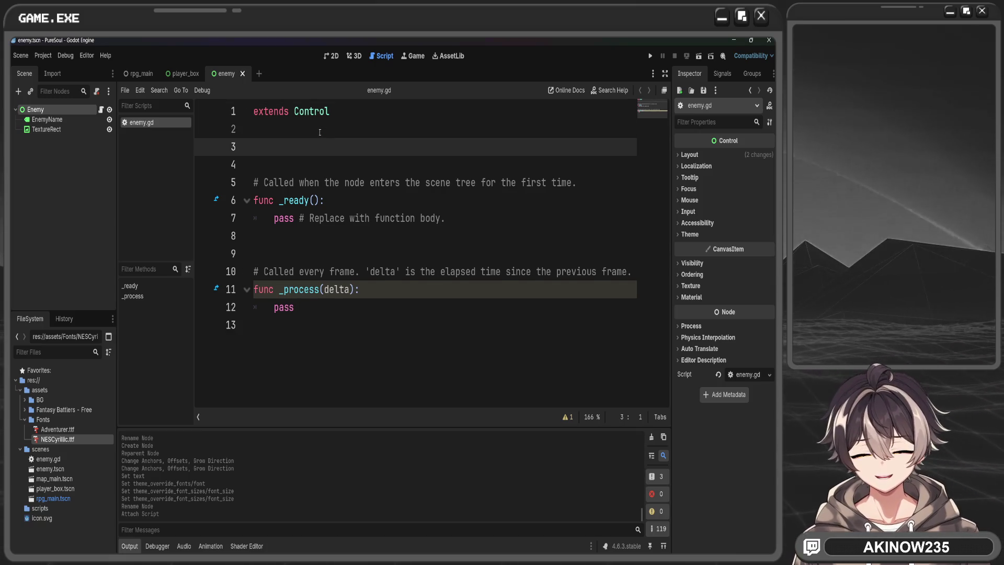
type("@export var ")
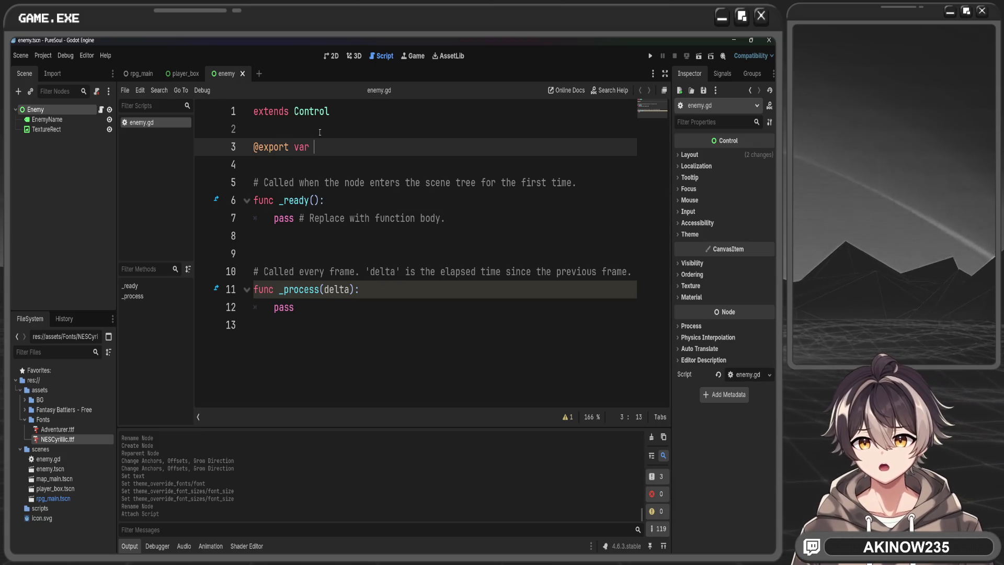
type("EnemyName: ")
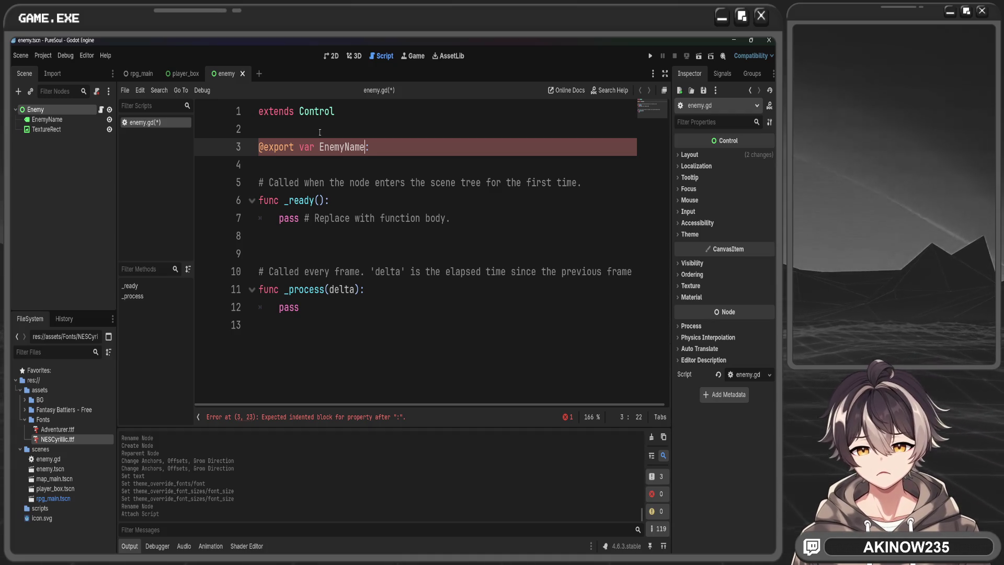
type("String =")
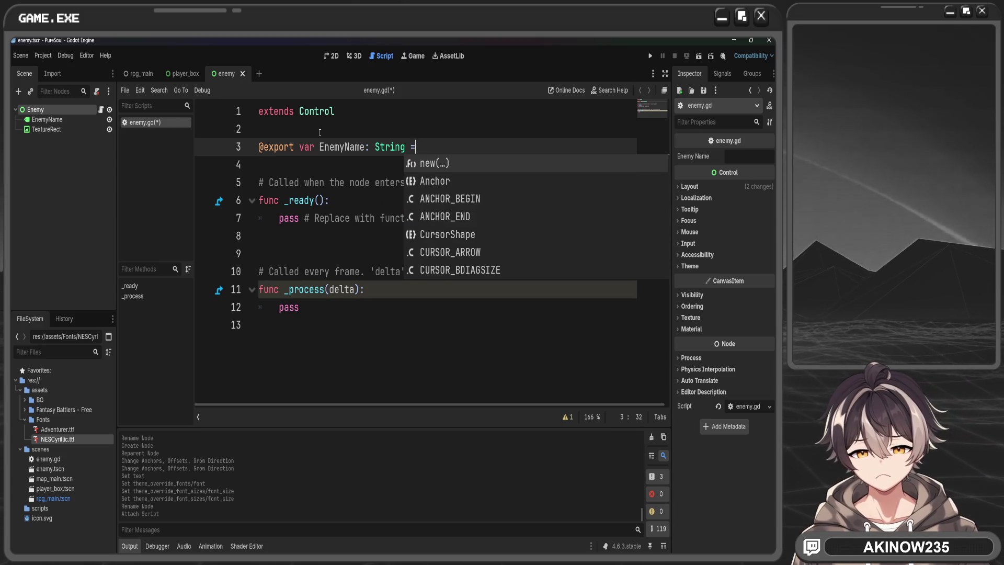
key("BackSpace")
key("BackSpace")
left_click(310, 135)
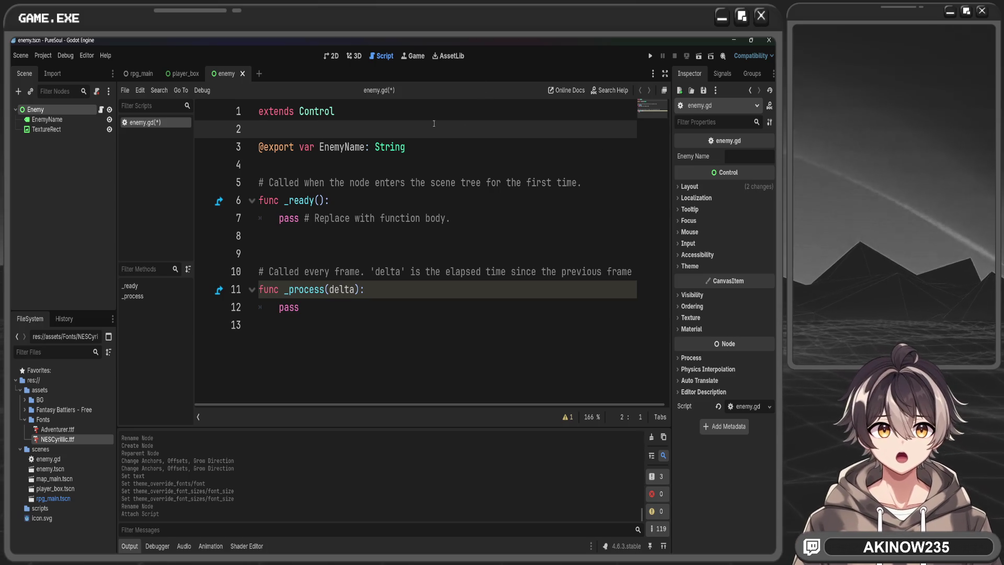
key("ctrl+s")
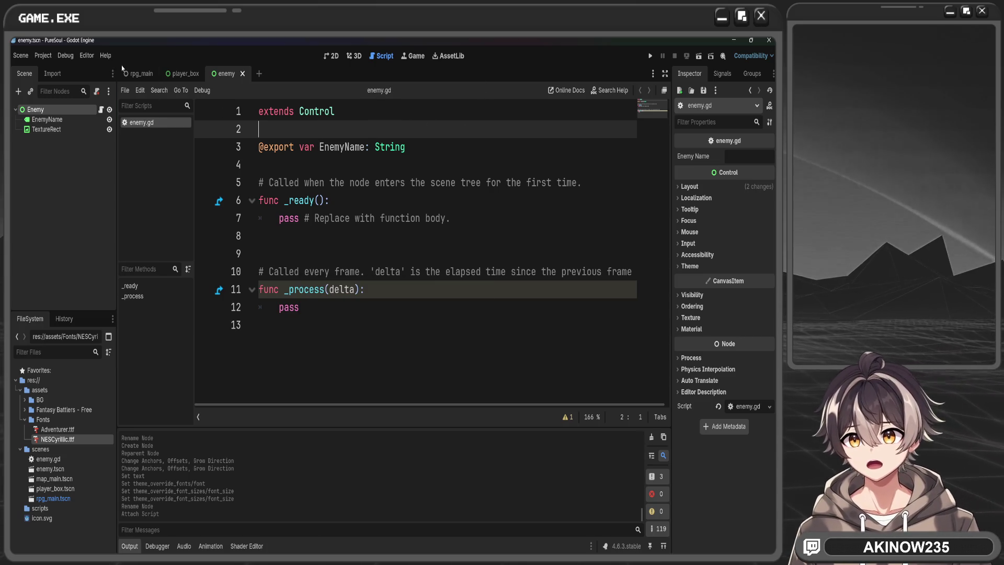
left_click(131, 73)
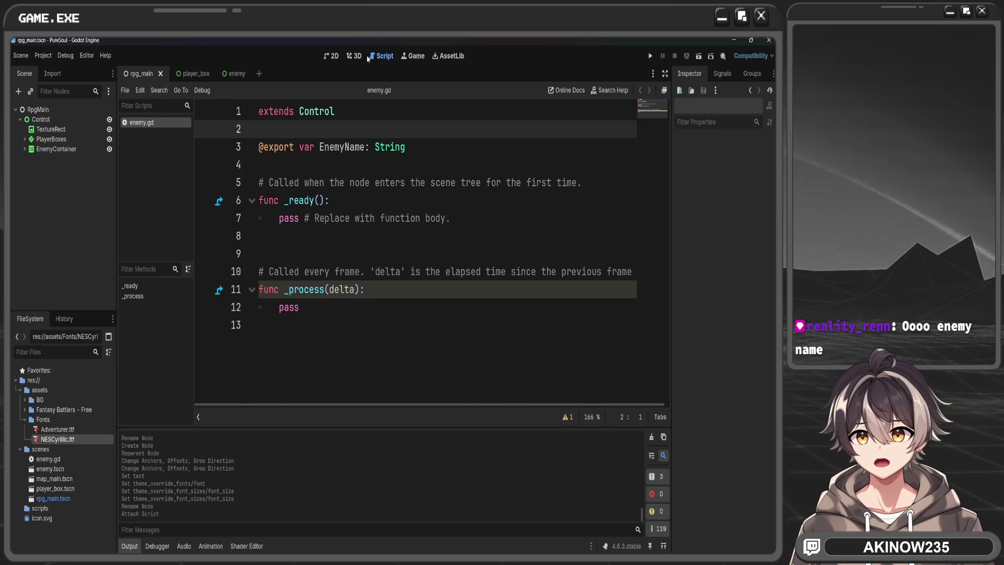
Expand EnemyContainer and enter Enemy Names for Enemy and Enemy2 ('Burb').
left_click(337, 56)
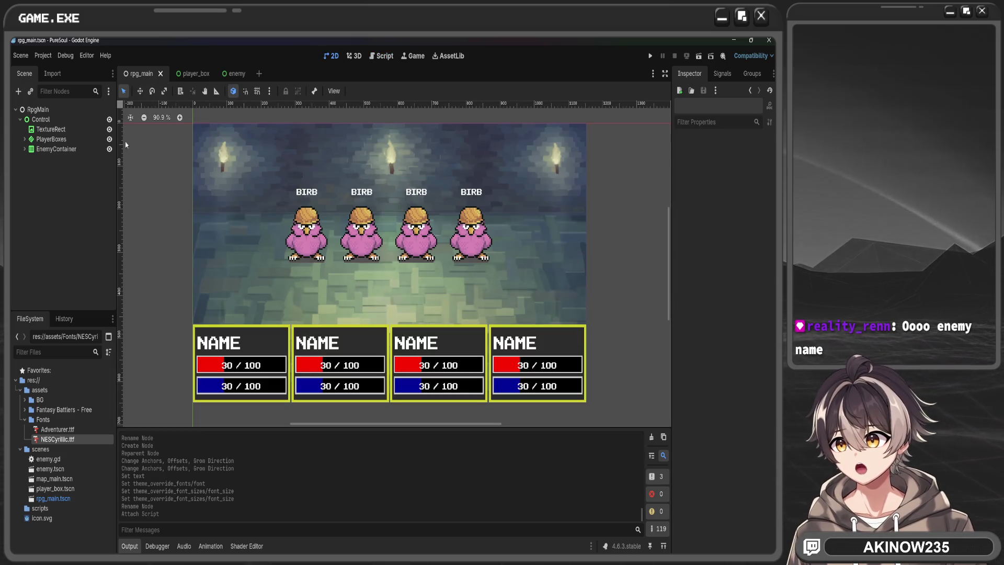
left_click(67, 150)
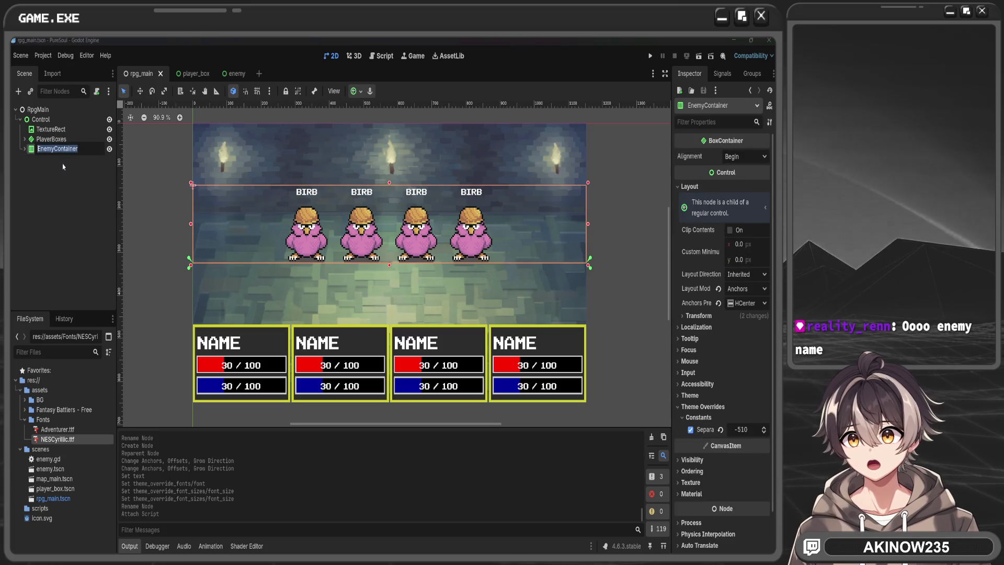
left_click(24, 149)
left_click(48, 160)
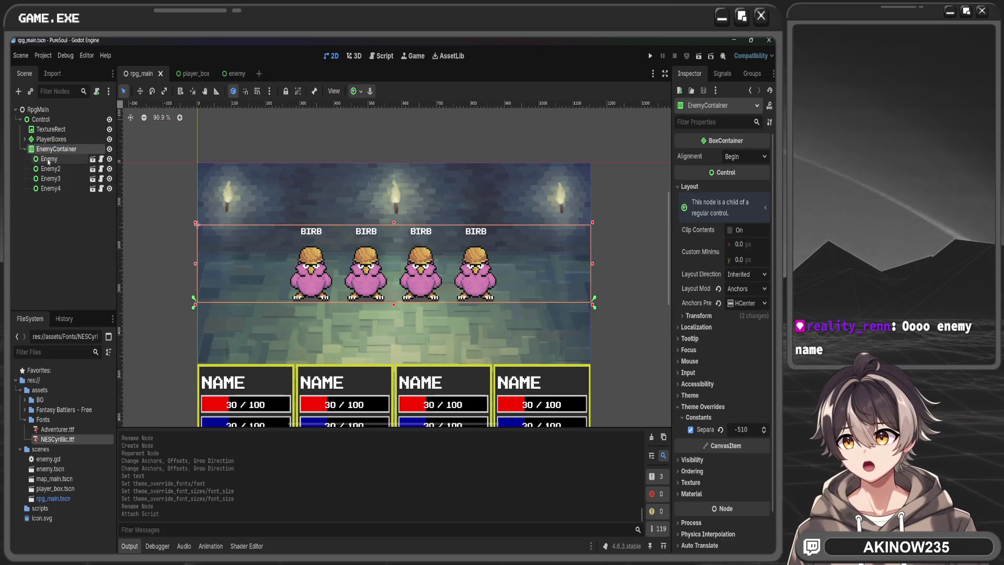
left_click(740, 156)
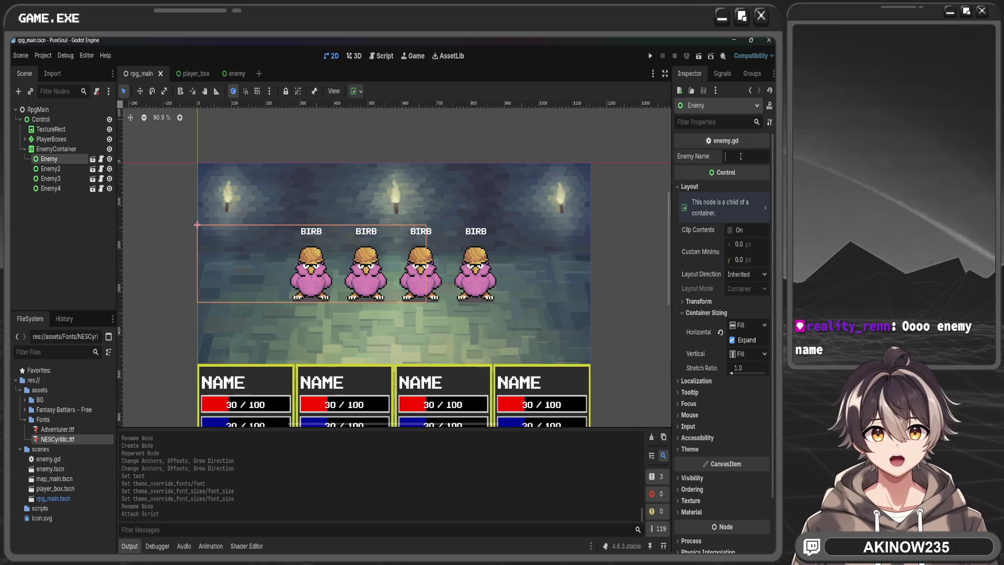
type("Birb")
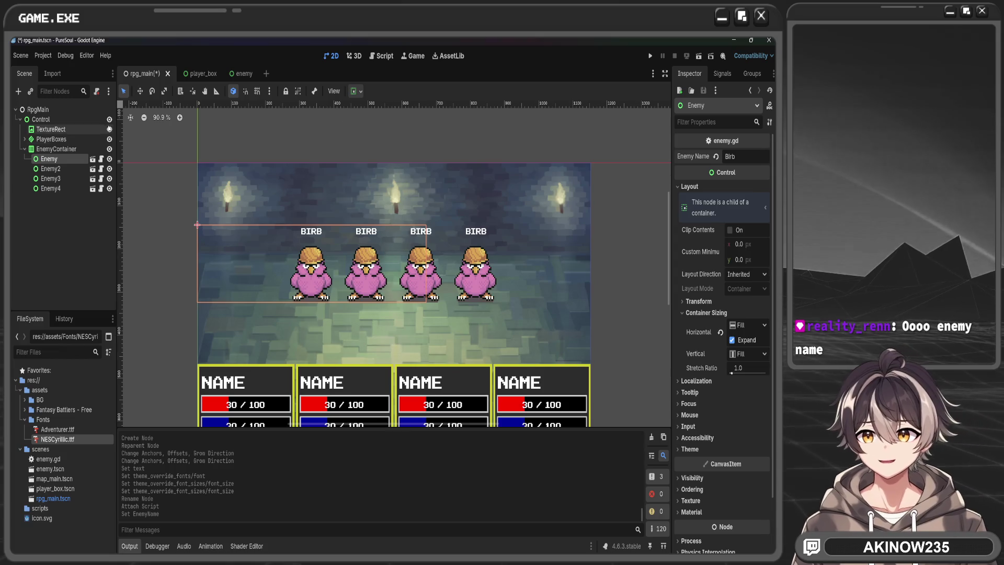
left_click(51, 168)
left_click(746, 155)
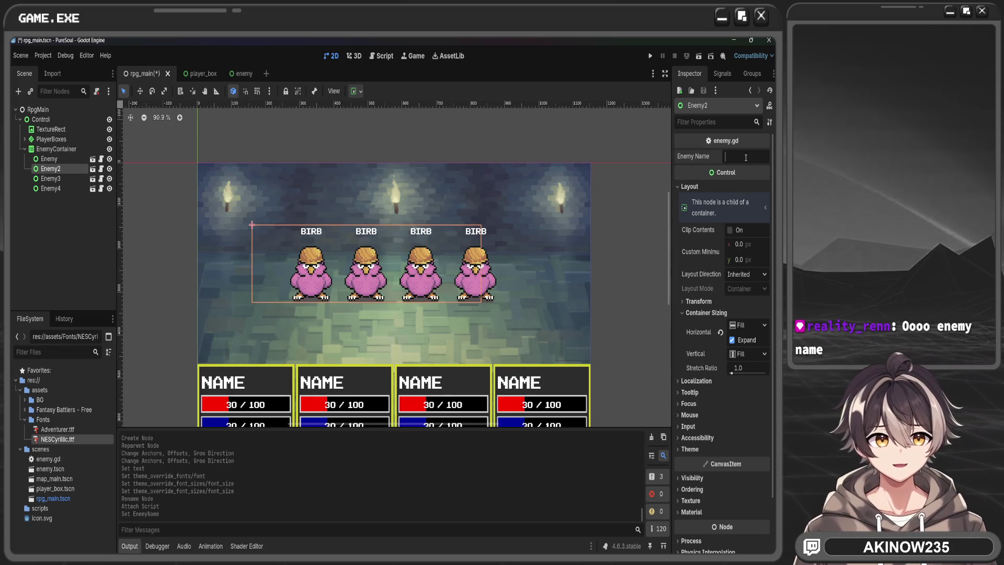
type("Burb")
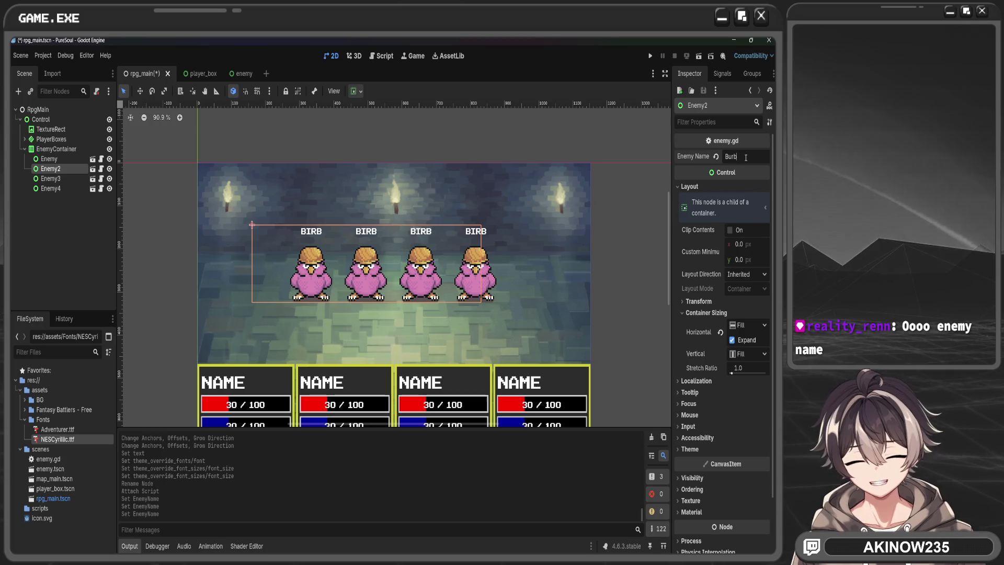
Name Enemy3 and Enemy4 ('Birdy Bird'), then save the battle scene.
left_click(343, 181)
left_click(51, 179)
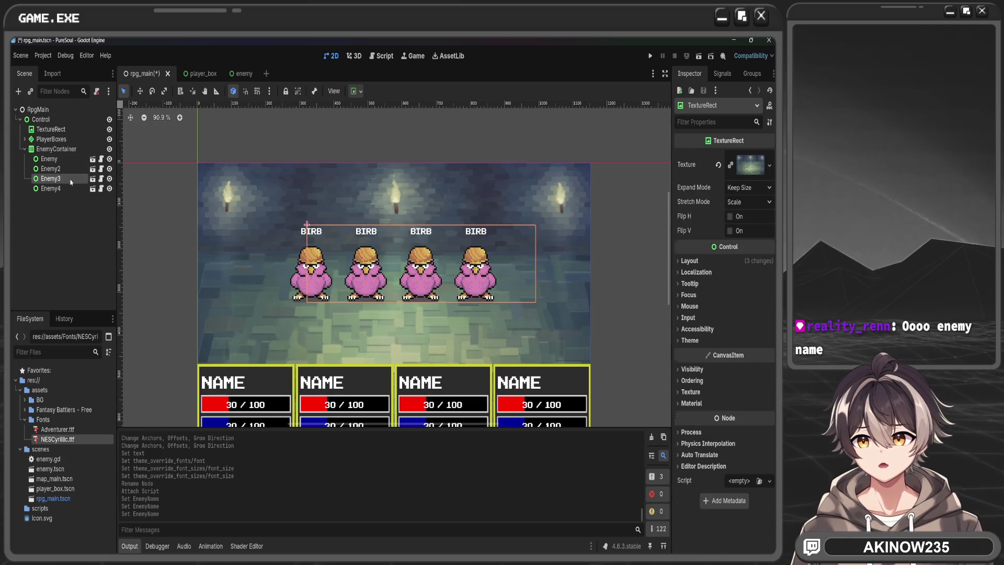
left_click(742, 155)
type("Berb")
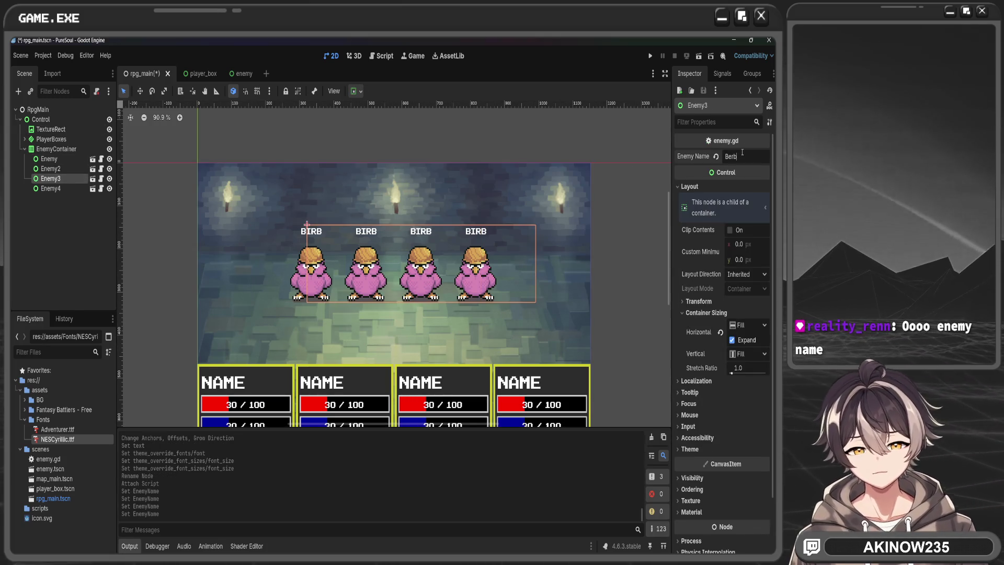
left_click(51, 188)
left_click(740, 153)
type("Birdy Bird")
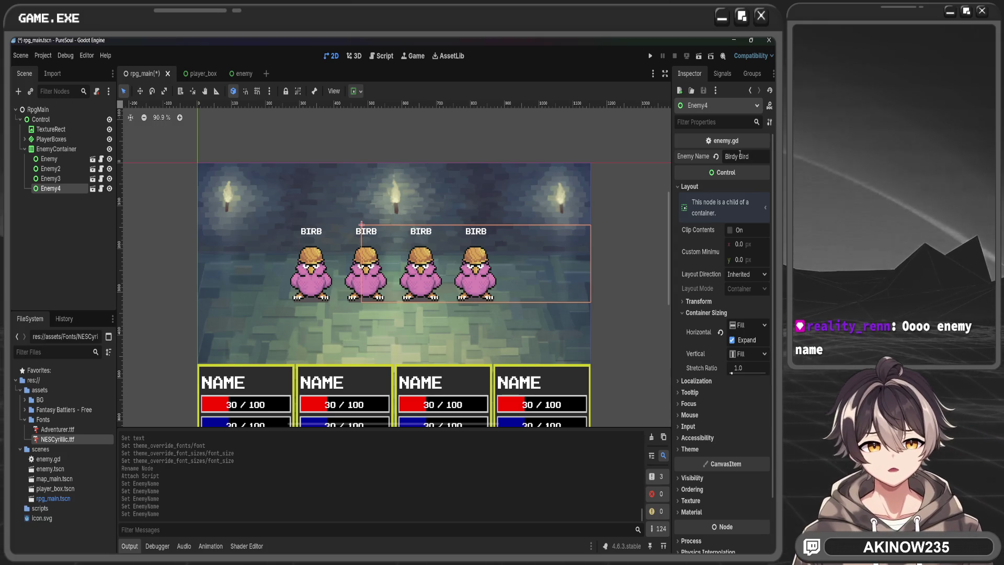
left_click(67, 232)
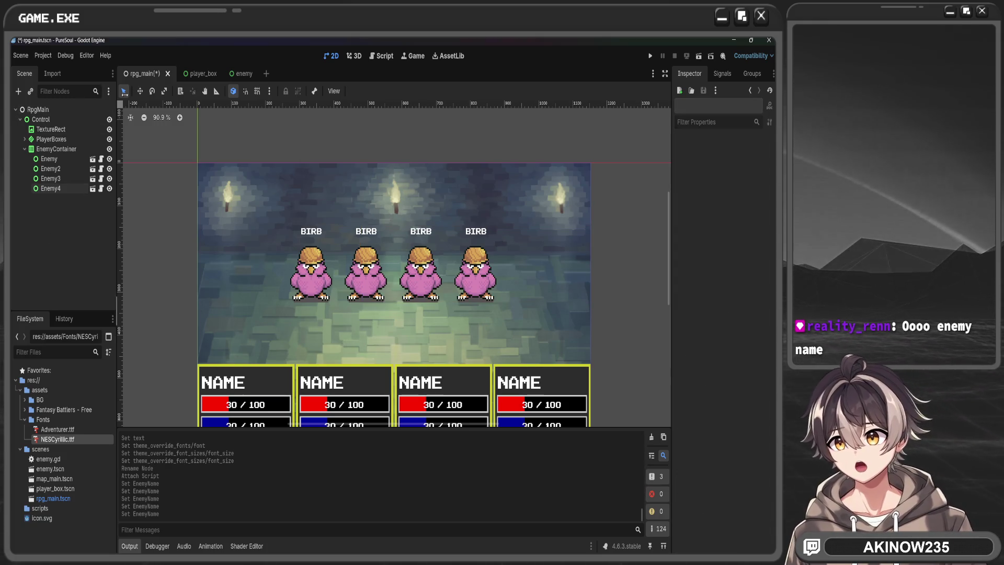
key("ctrl+s")
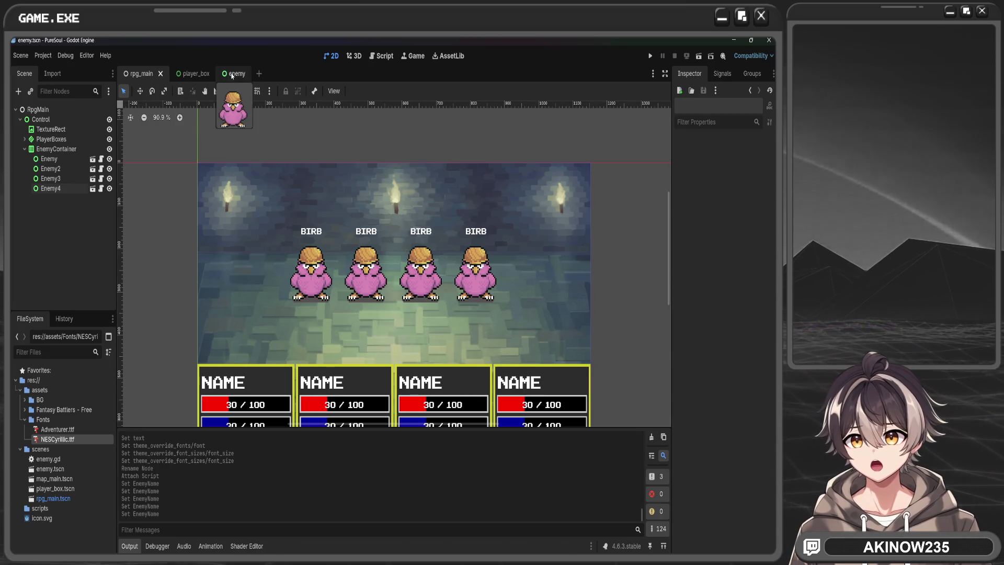
Open enemy.gd and delete the placeholder pass line in _ready.
left_click(226, 73)
left_click(380, 56)
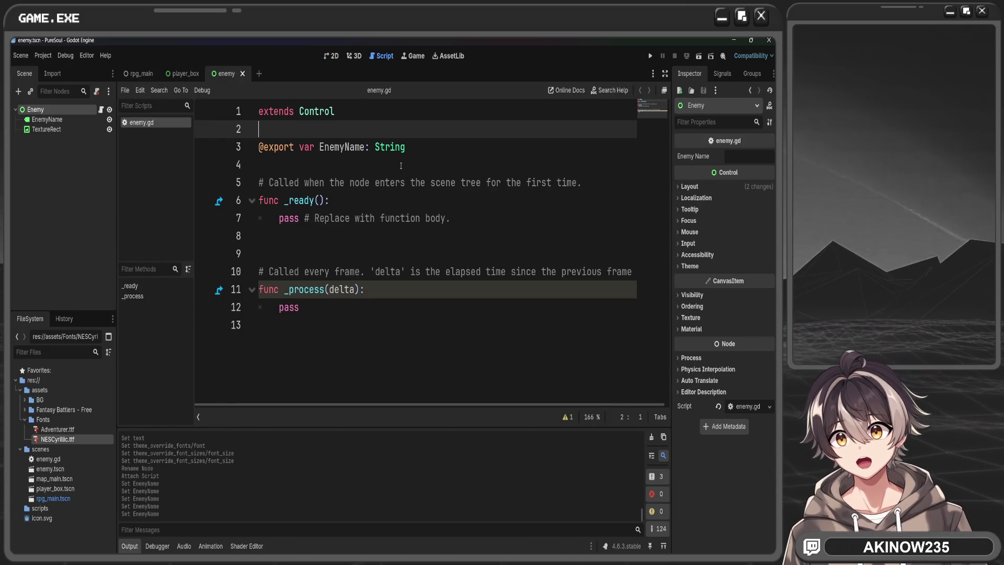
left_click(456, 151)
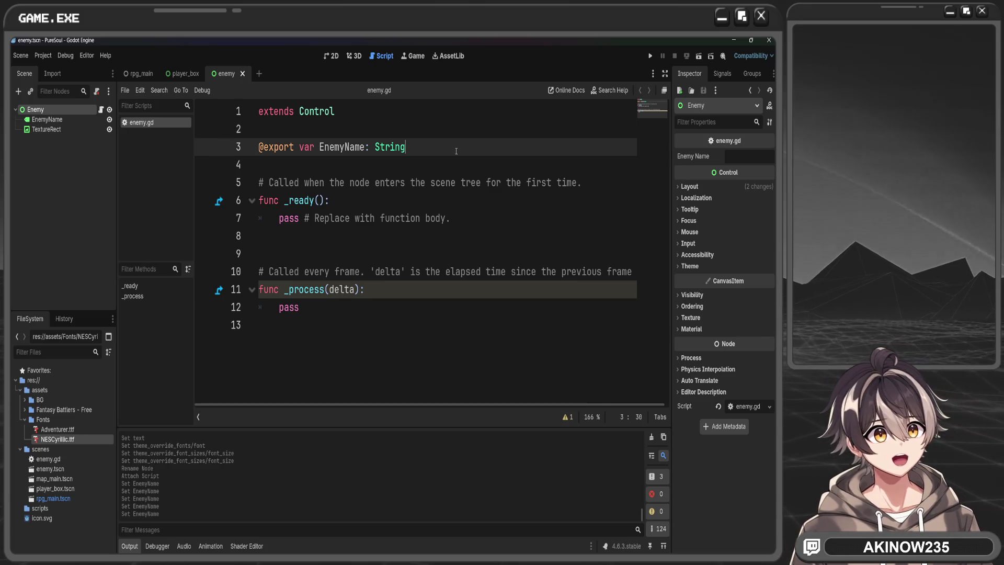
left_click(466, 211)
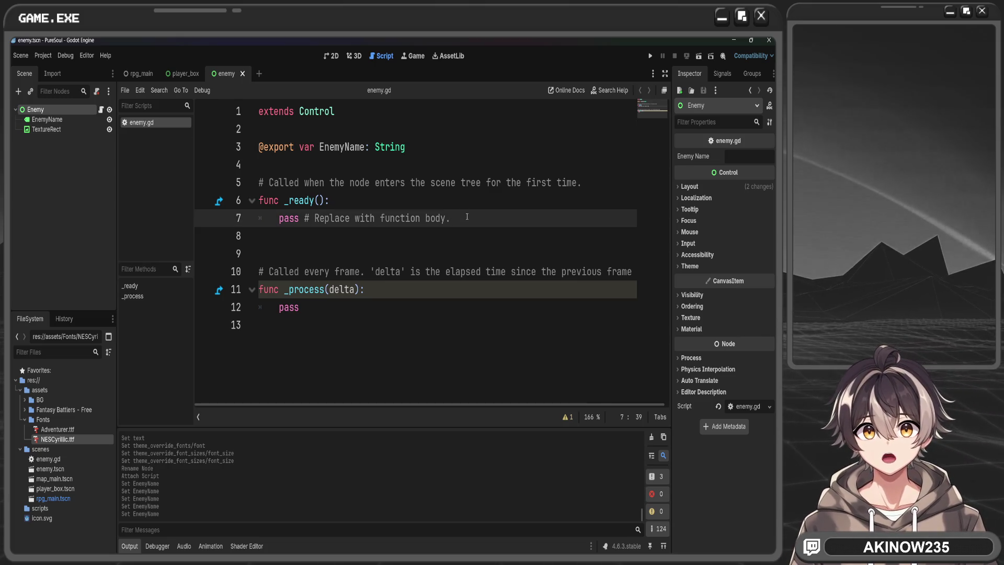
left_click_drag(467, 216, 280, 218)
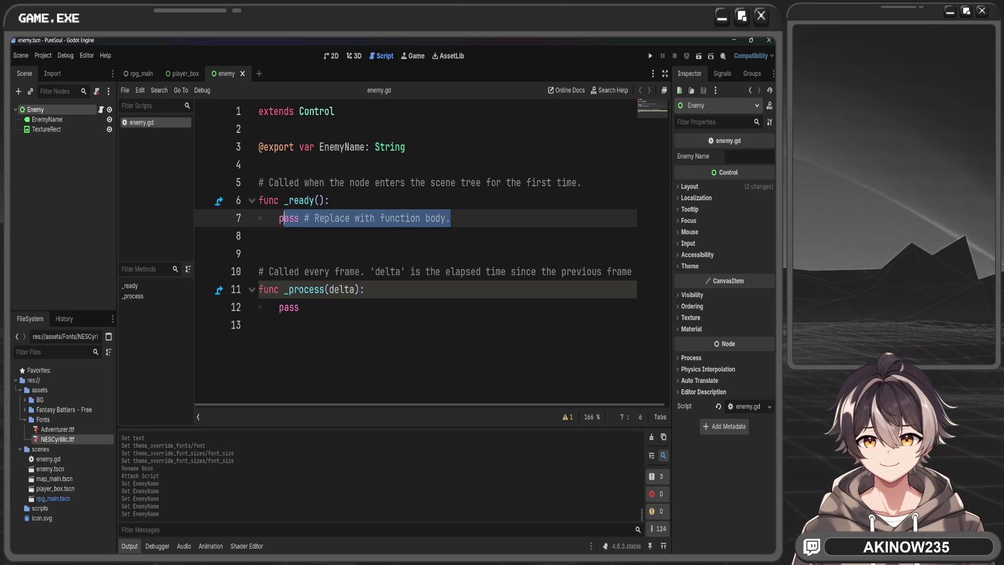
key("BackSpace")
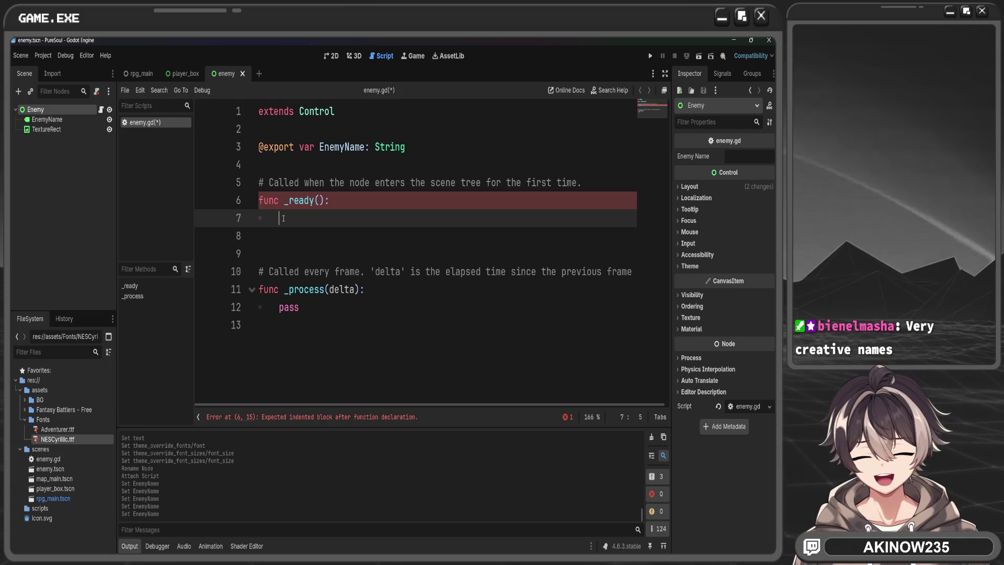
Write '$EnemyName.text = EnemyName' inside _ready.
type("$")
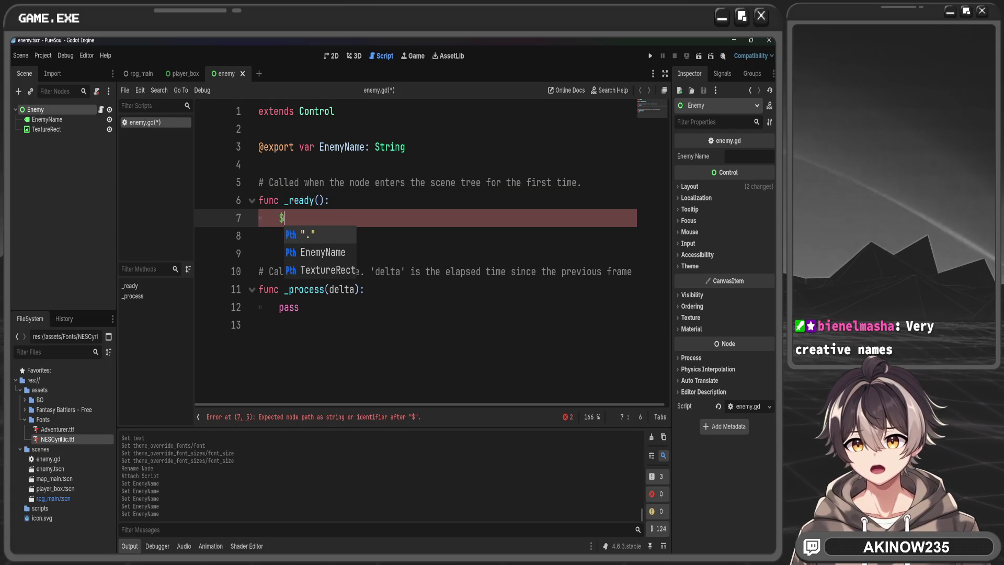
type("En")
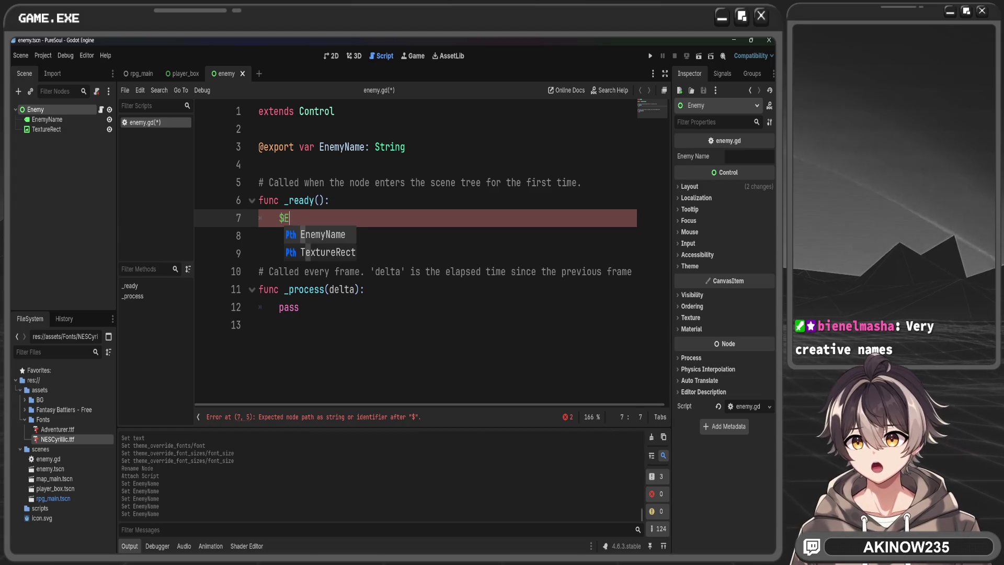
key("Return")
type(".t")
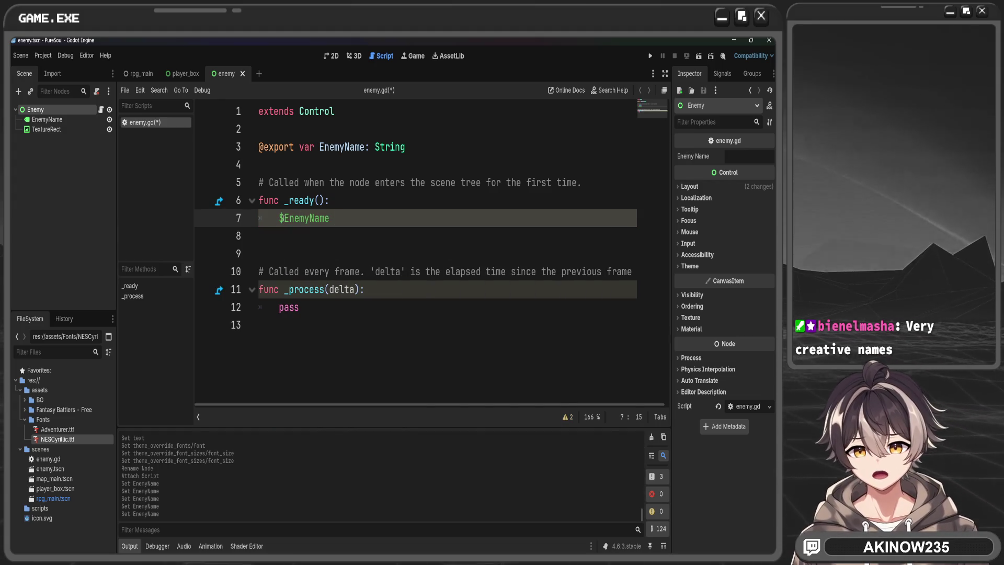
type("e")
key("Return")
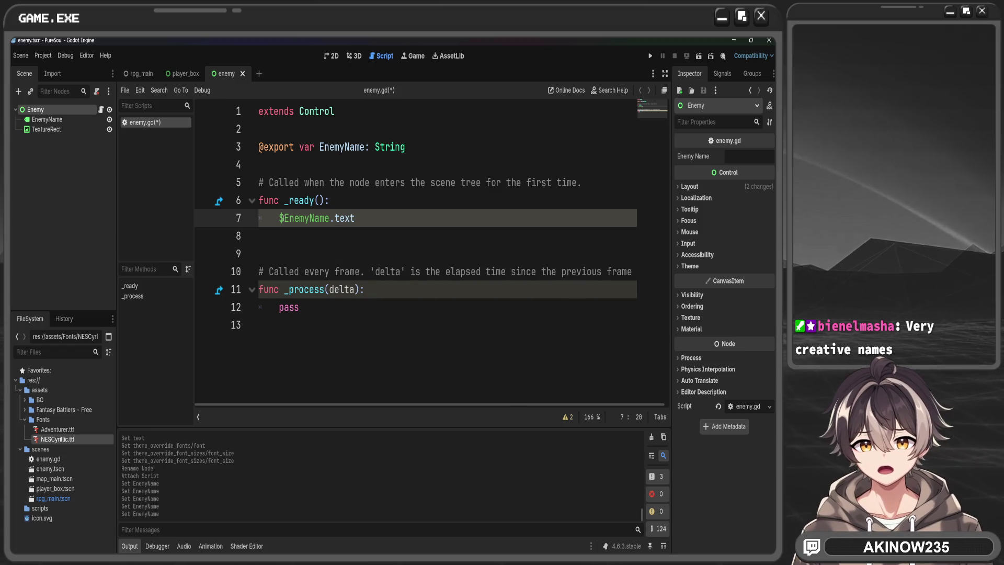
key("BackSpace")
type("= N")
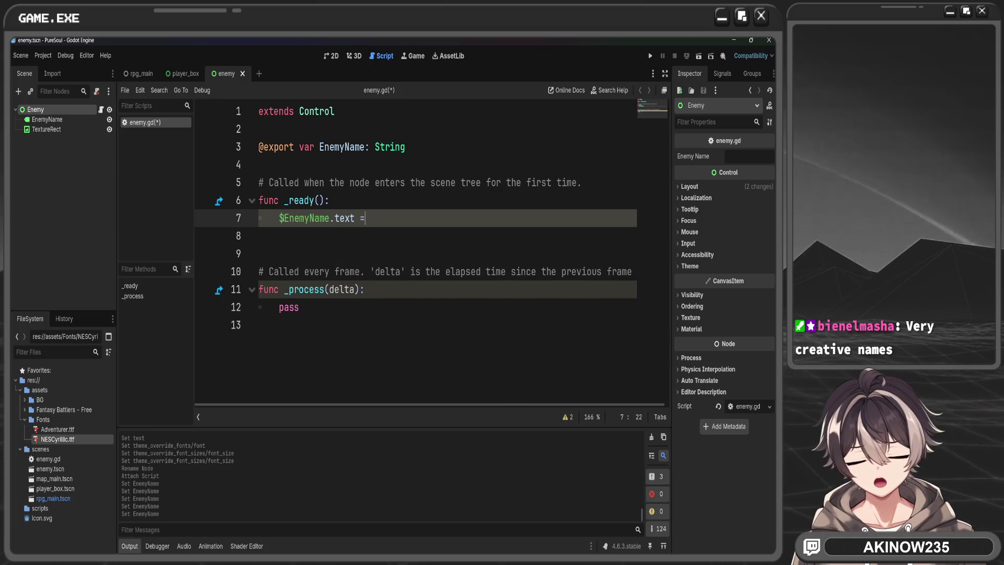
key("BackSpace")
type("e")
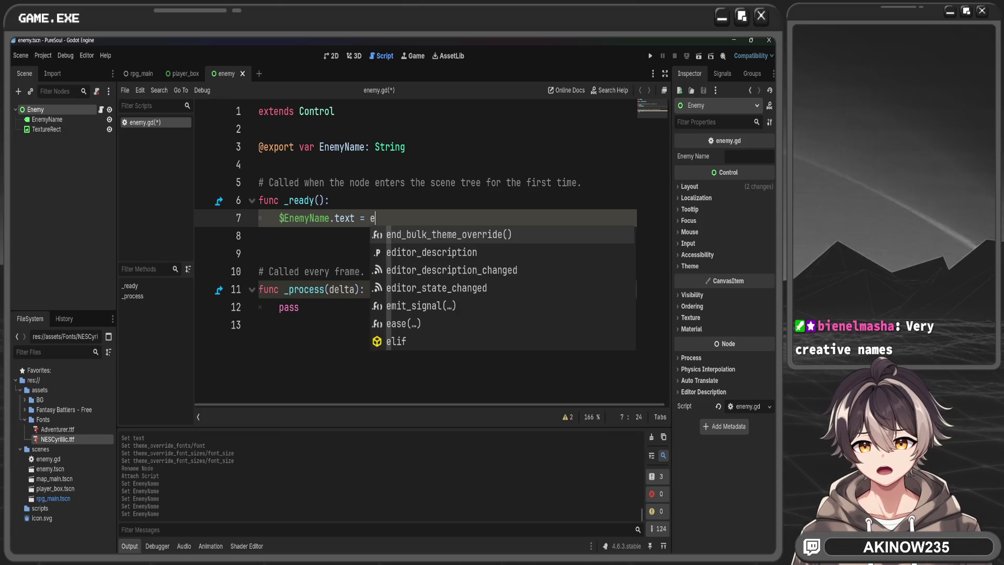
key("BackSpace")
type("En")
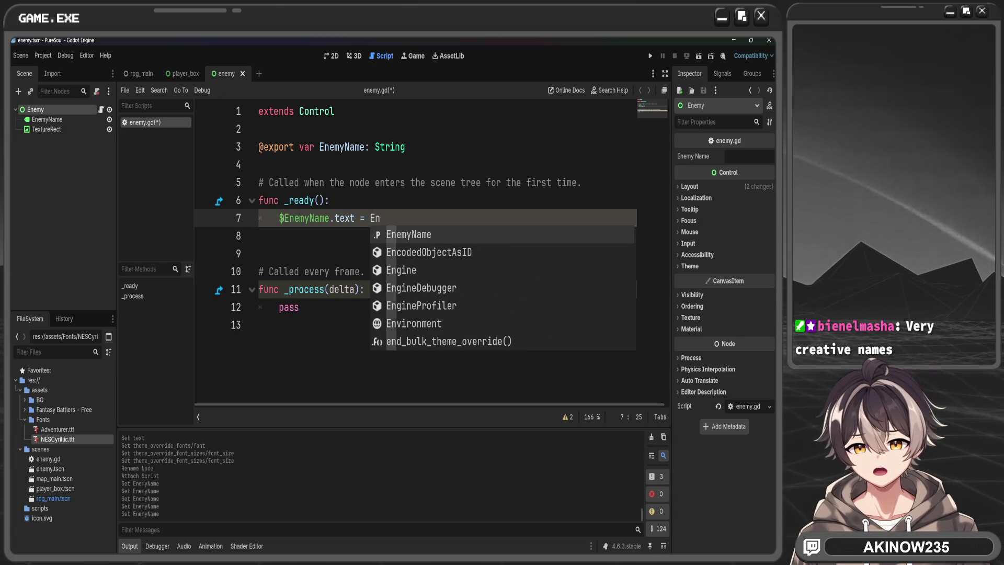
key("Return")
Rename the exported variable to enemyName and save the script.
left_click(370, 218)
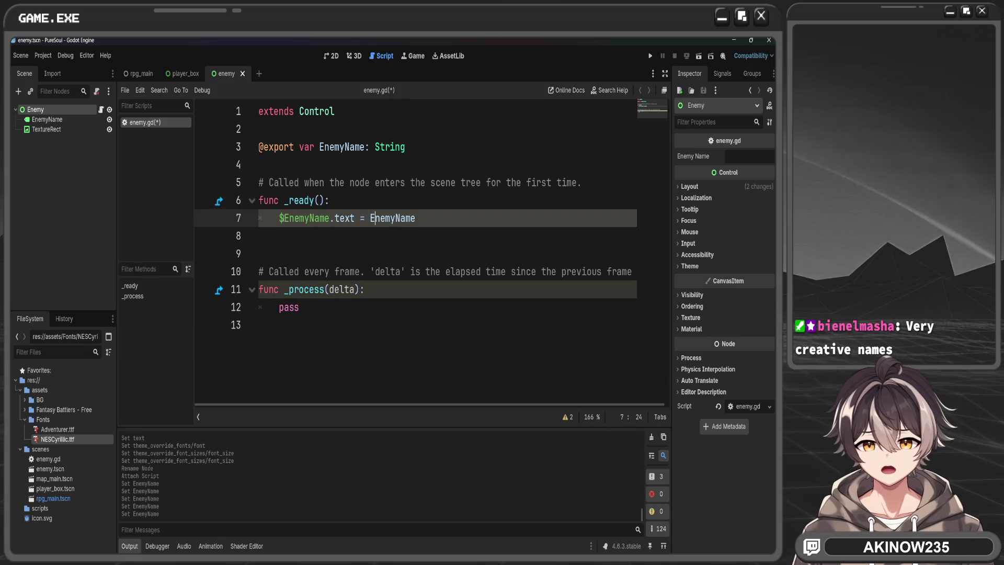
left_click(319, 147)
key("Delete")
type("e")
left_click(448, 224)
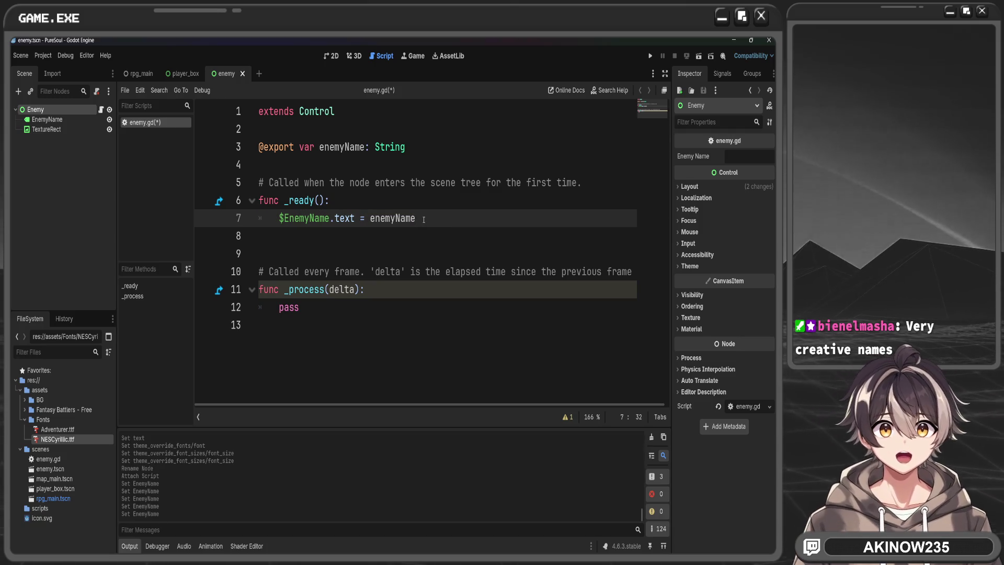
key("ctrl+s")
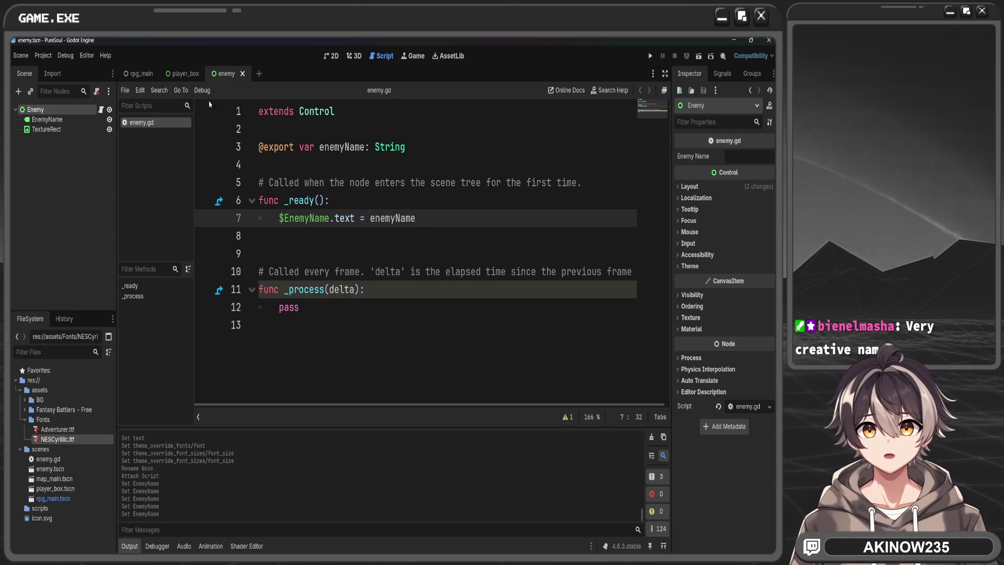
key("ctrl+Tab")
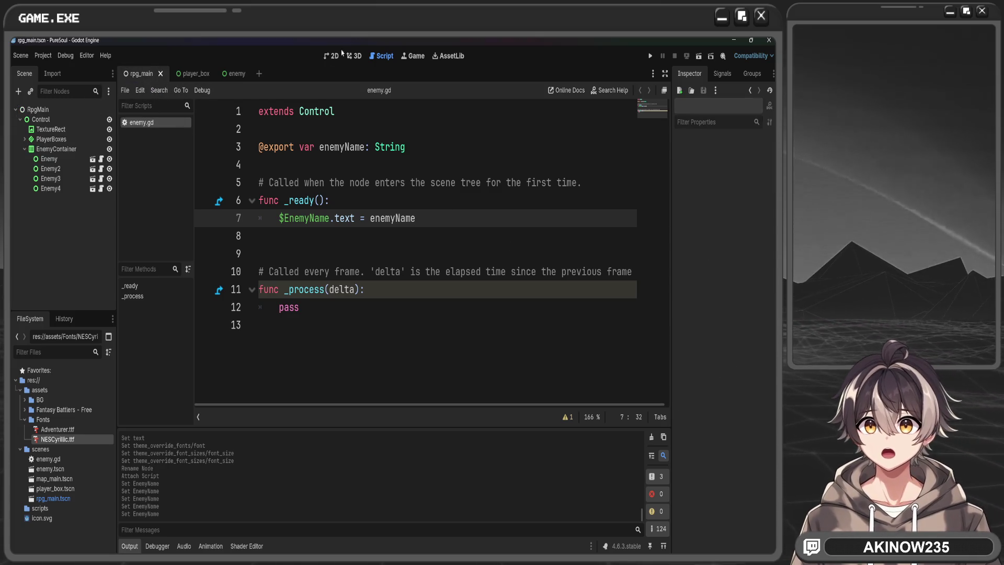
Test-run the battle scene, which shows four birds without name labels, then stop it.
left_click(331, 56)
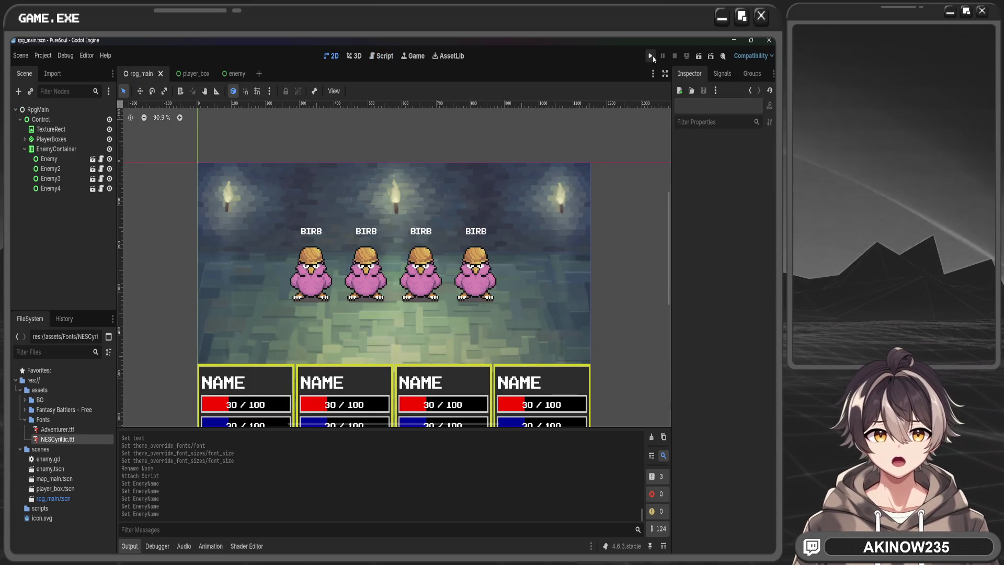
left_click(651, 56)
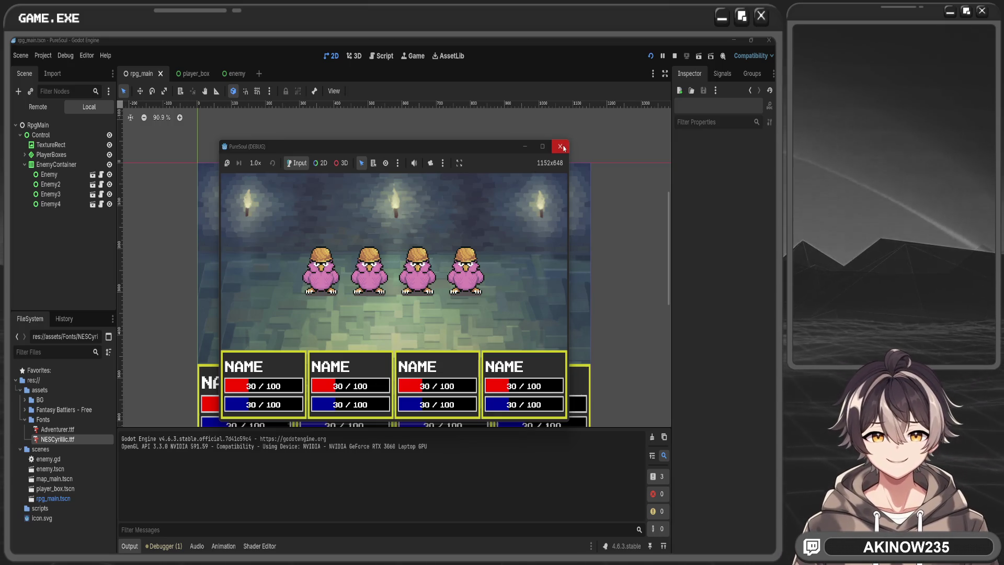
left_click(537, 152)
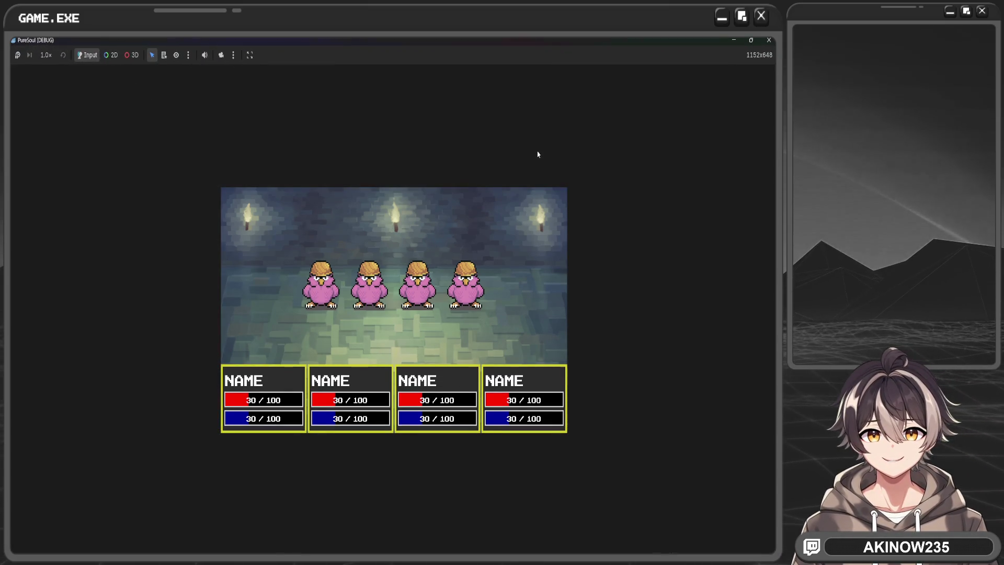
left_click(769, 40)
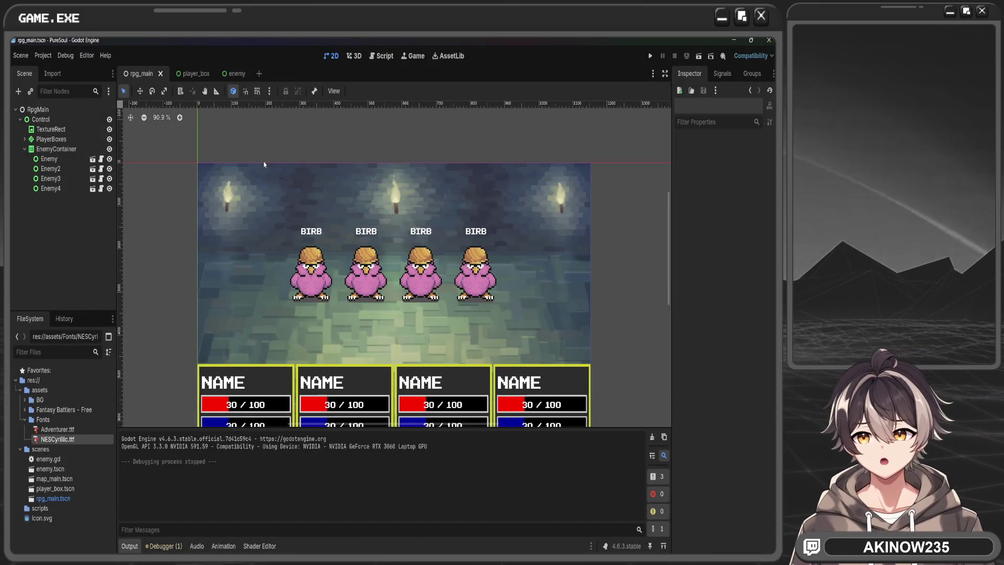
Open enemy.gd and delete the unused _process function along with its leftover blank lines.
left_click(193, 73)
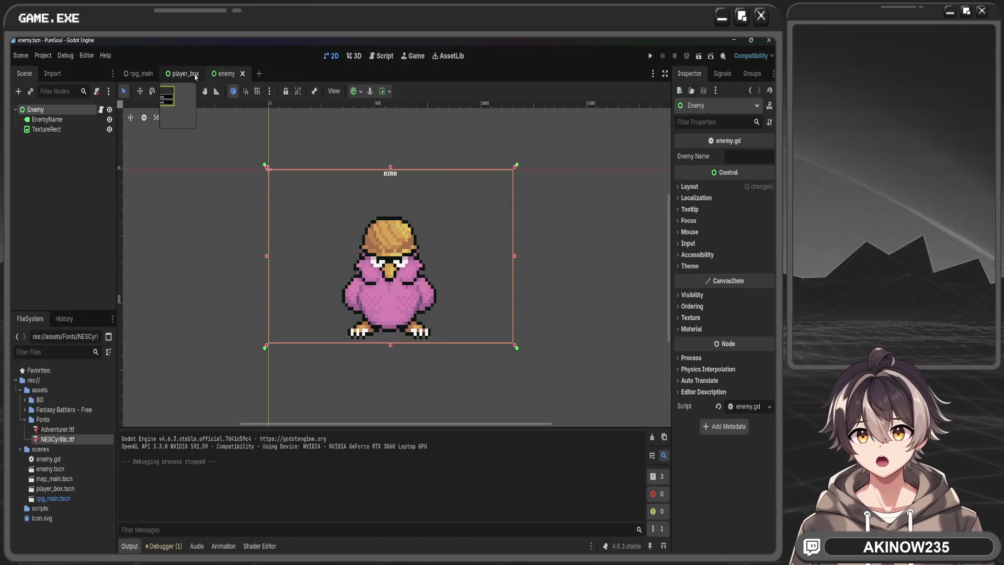
left_click(138, 74)
left_click(381, 56)
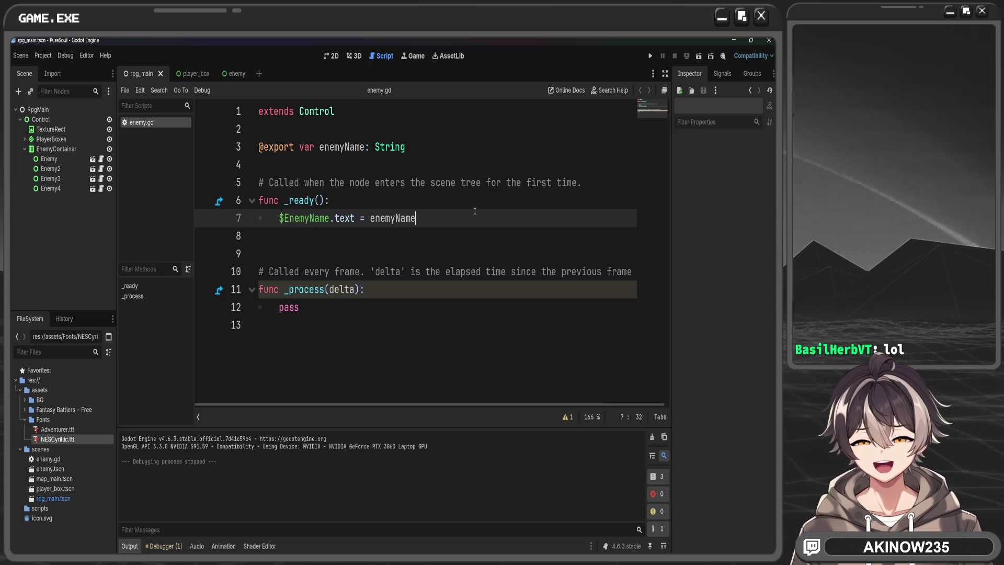
left_click_drag(369, 309, 240, 264)
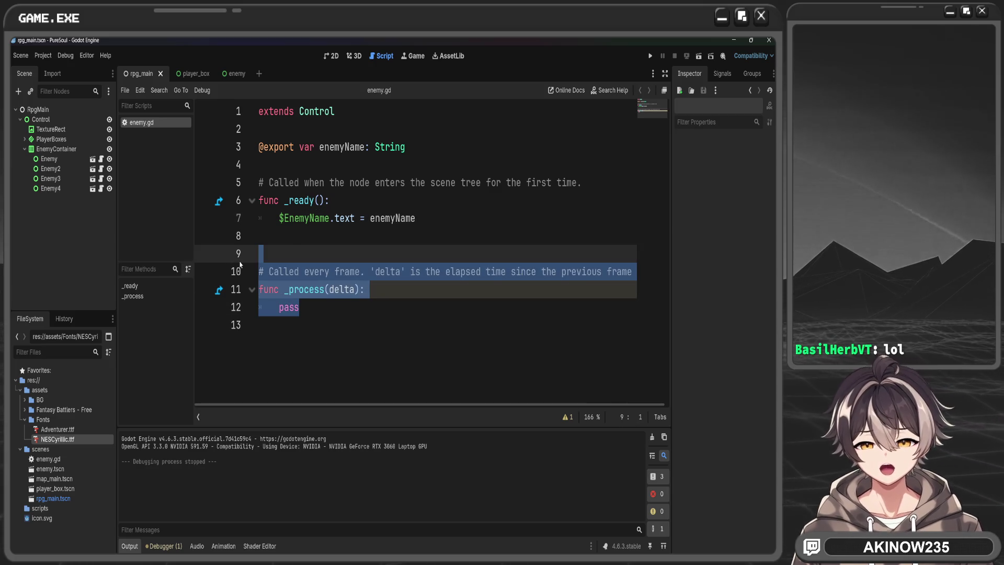
key("BackSpace")
key("Up")
key("Down")
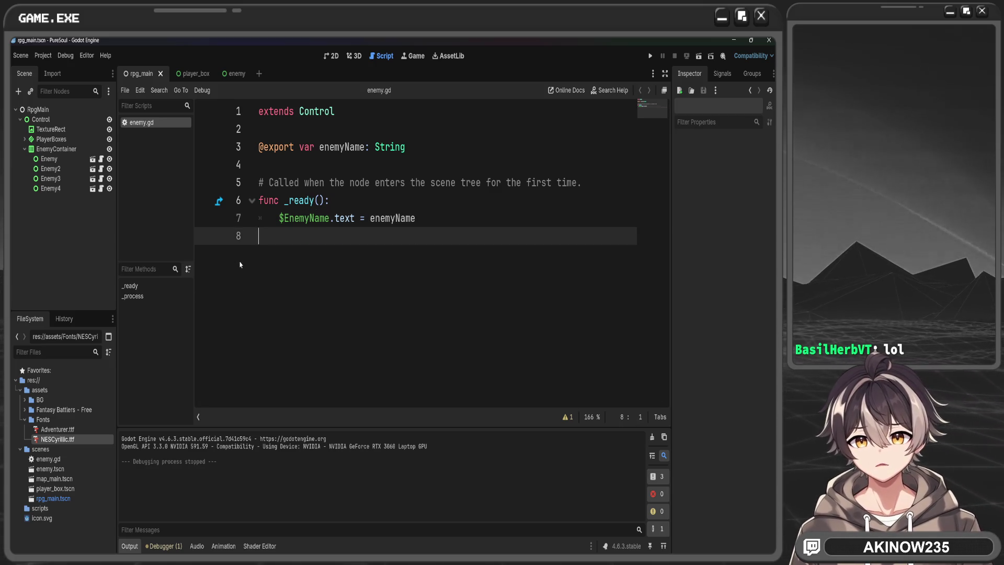
key("BackSpace")
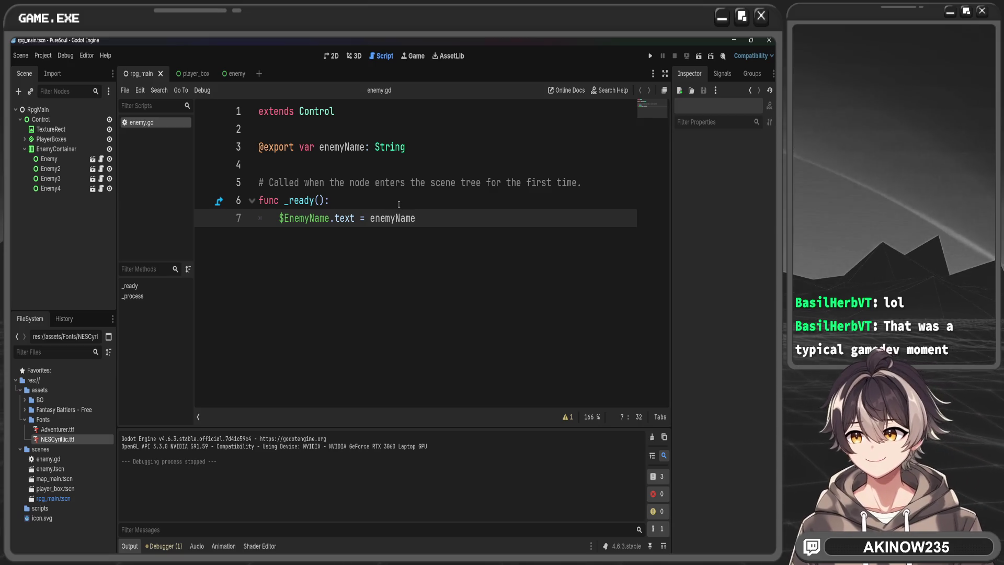
Discard an unfinished $ node-path line under the name assignment and save enemy.gd.
key("Return")
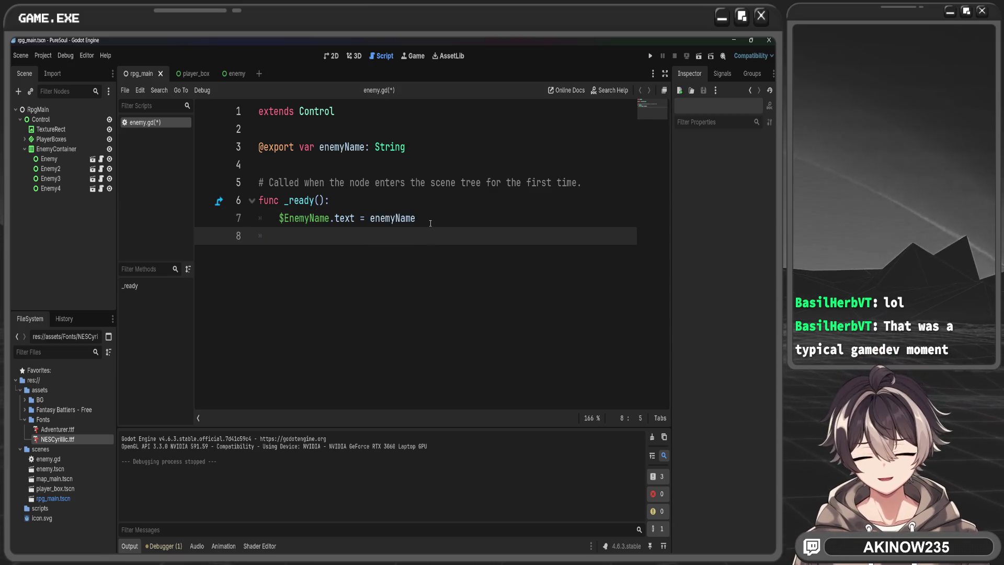
type("$")
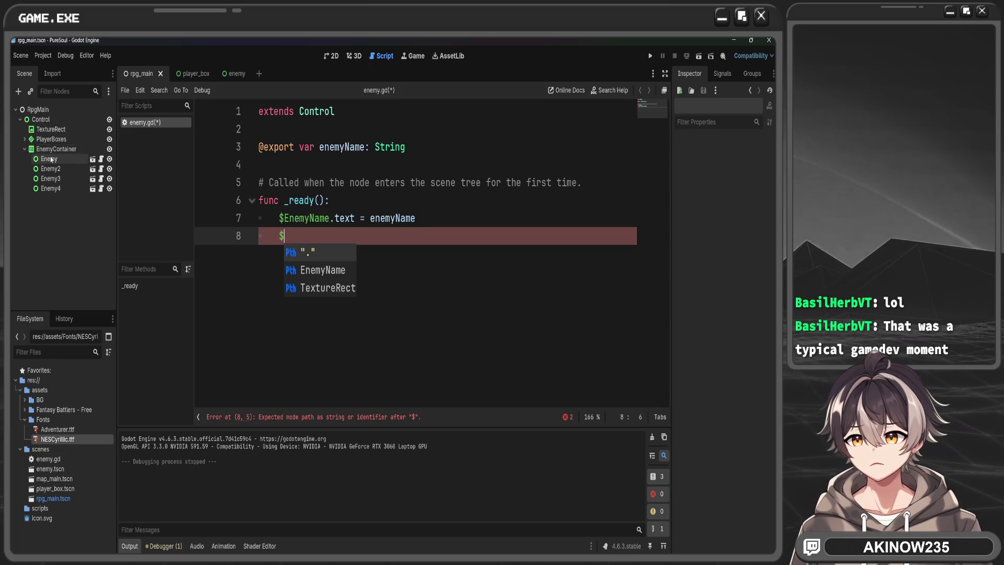
left_click(69, 159)
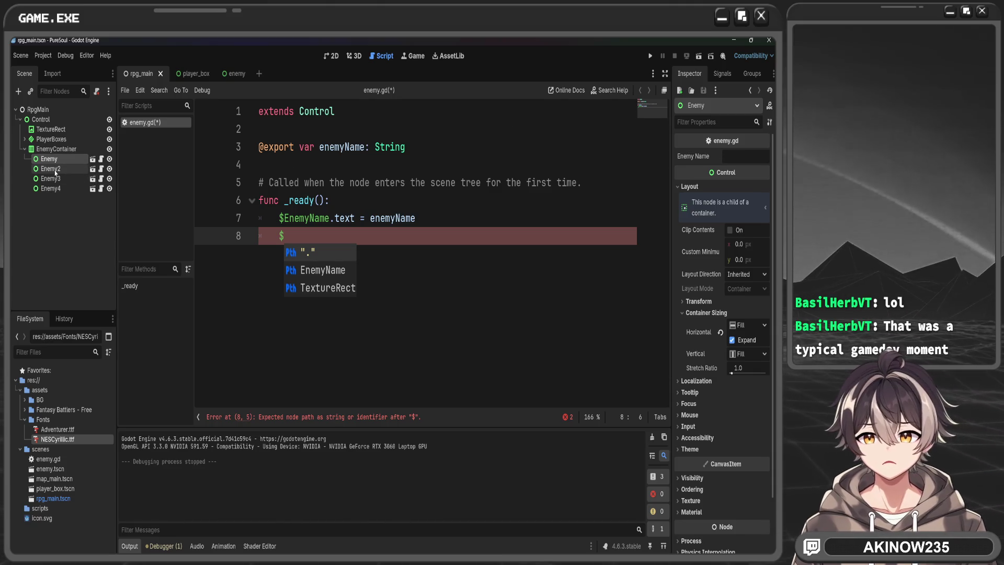
left_click(59, 192)
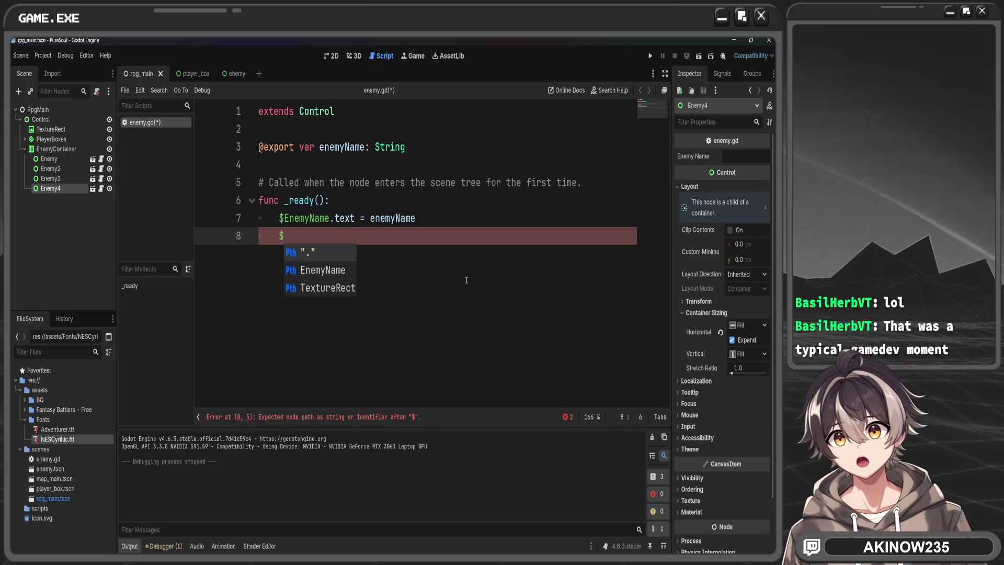
key("Escape")
key("BackSpace")
key("BackSpace")
key("BackSpace")
key("ctrl+s")
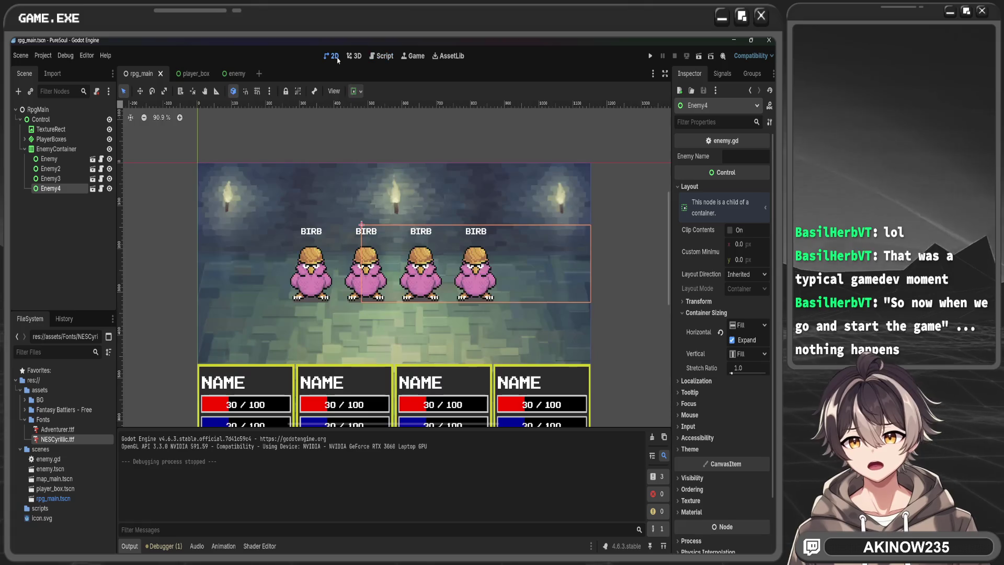
In the battle scene, set Enemy's Enemy Name to 'Bird' and Enemy2's to 'Burb'.
left_click(332, 56)
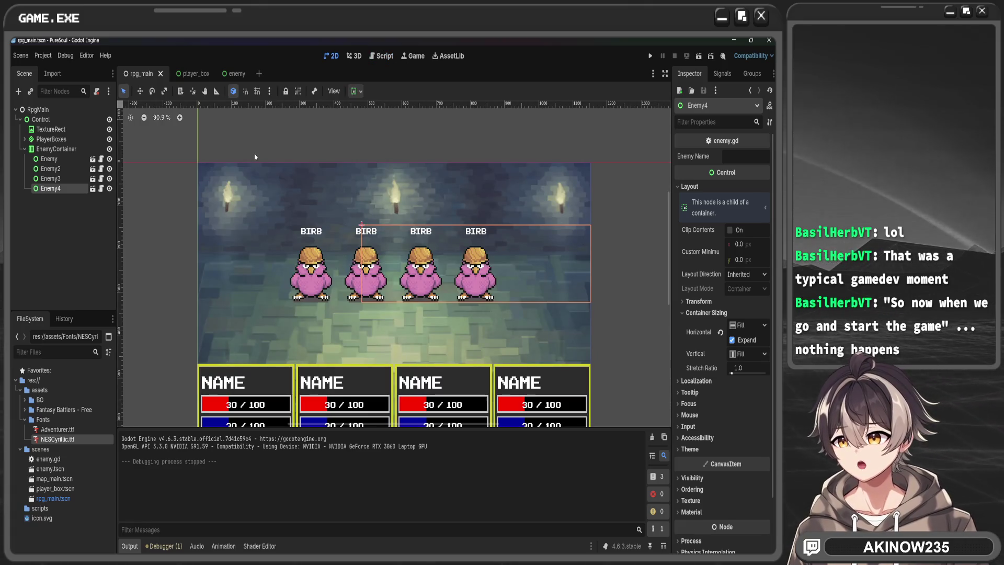
left_click(68, 159)
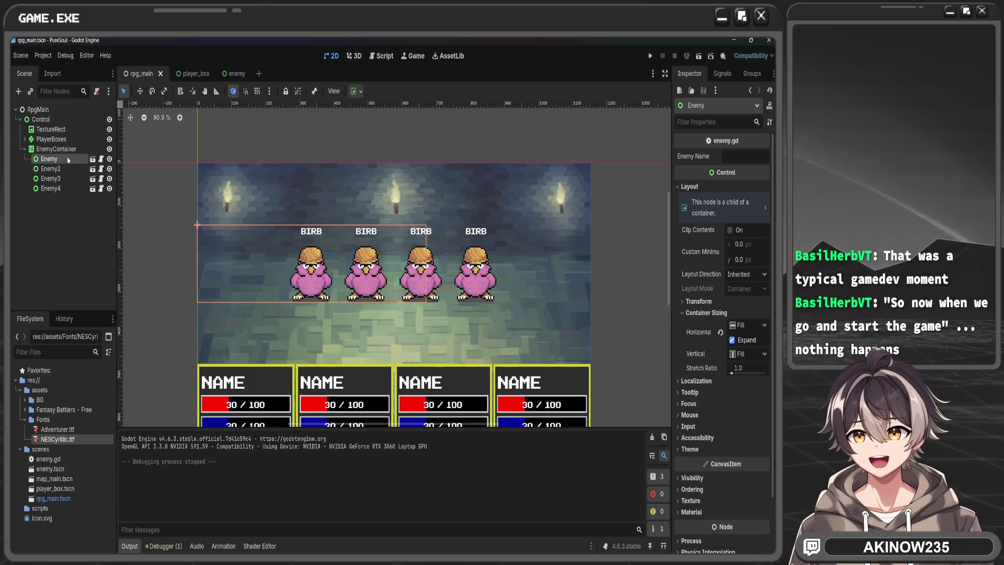
left_click(726, 155)
type("Bird")
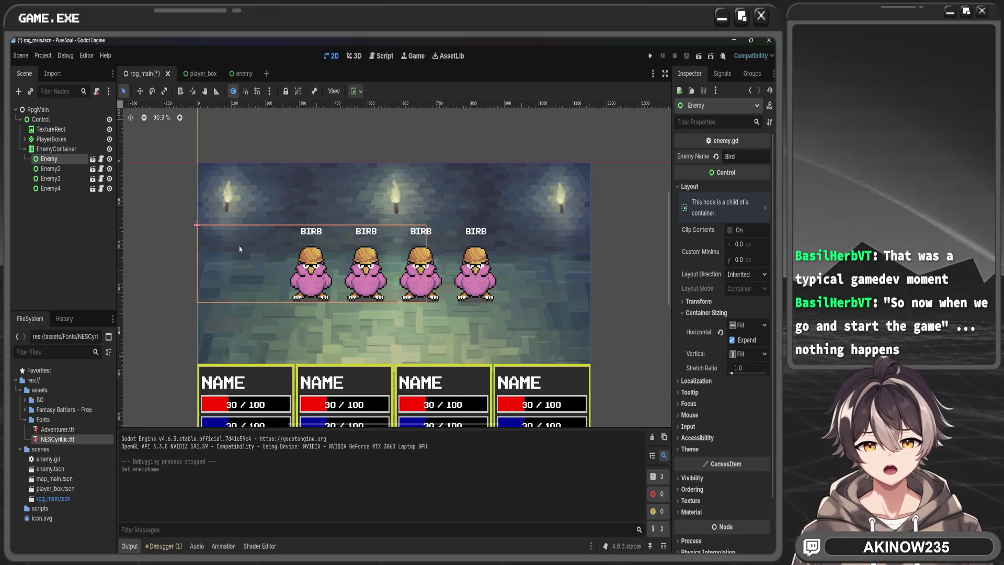
left_click(50, 168)
left_click(738, 155)
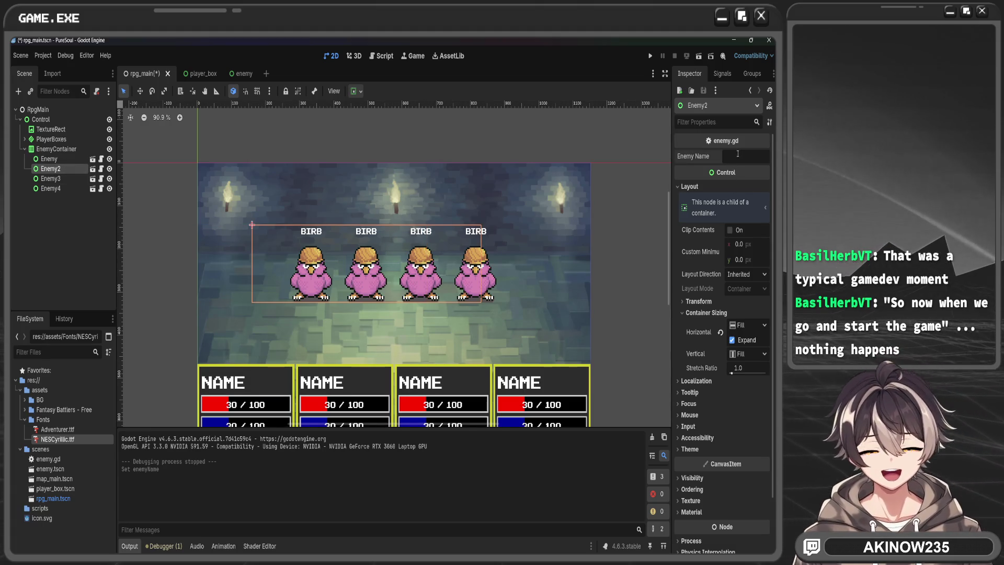
type("Birb2")
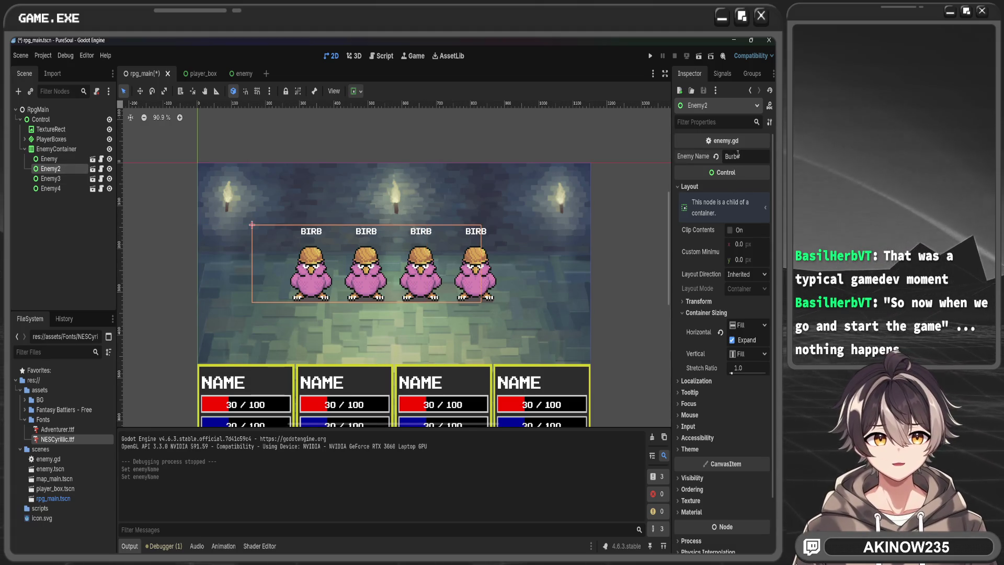
key("Return")
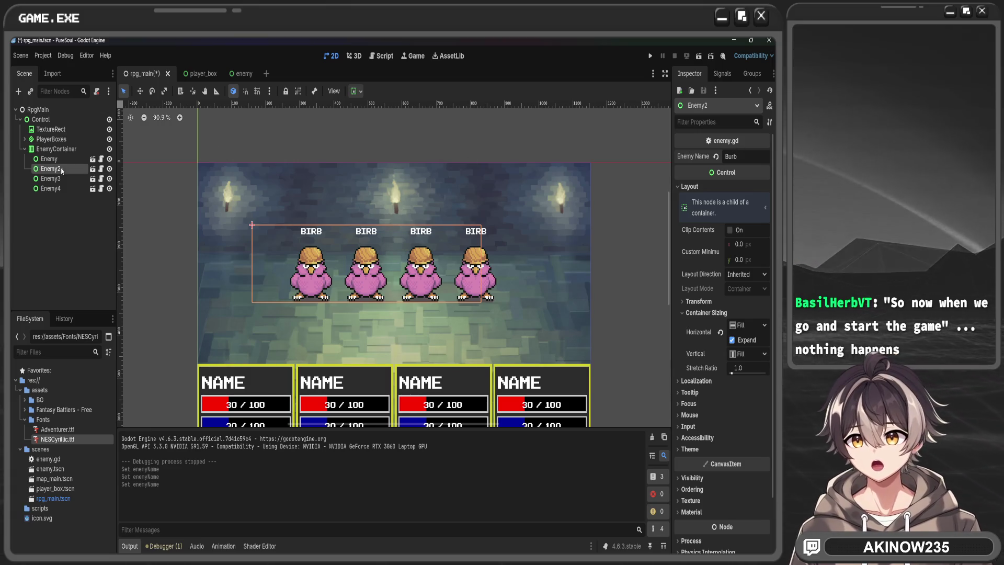
Enter Enemy Name values for Enemy3 ('Berb') and Enemy4 ('Birdy Birb'), deselecting to commit them.
left_click(51, 178)
left_click(748, 156)
type("B")
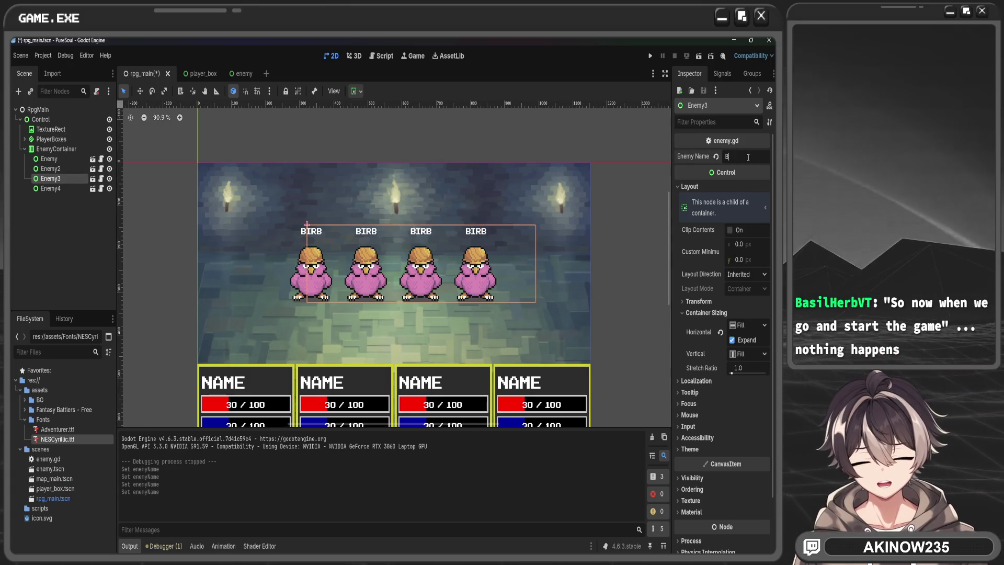
left_click(63, 189)
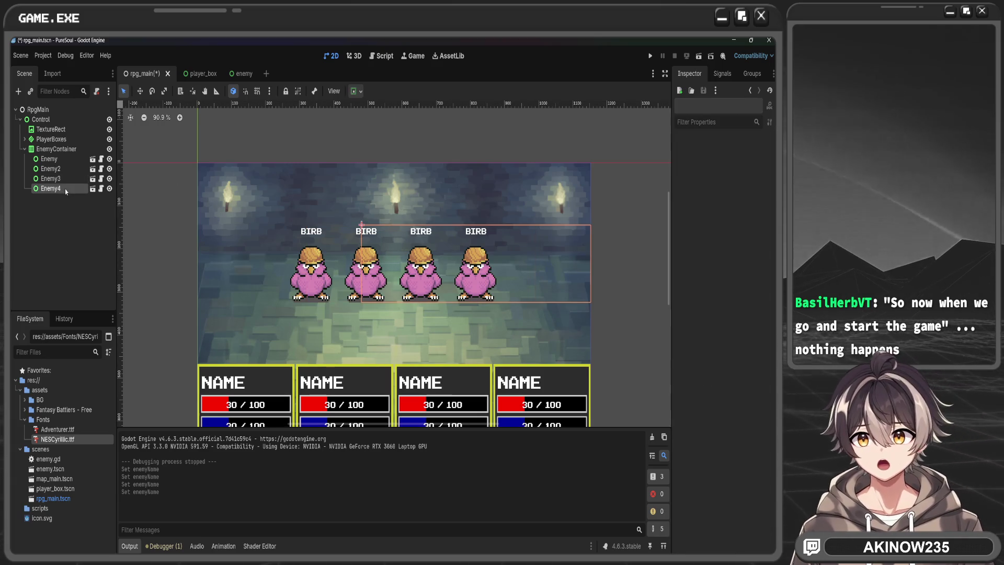
left_click(741, 156)
type("Birb")
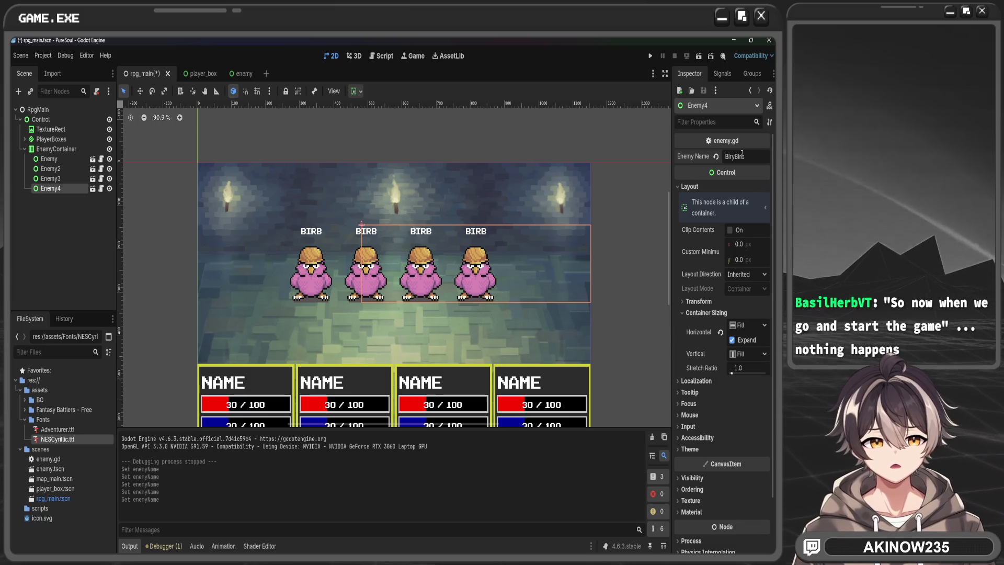
left_click(555, 124)
left_click(59, 189)
type("dy")
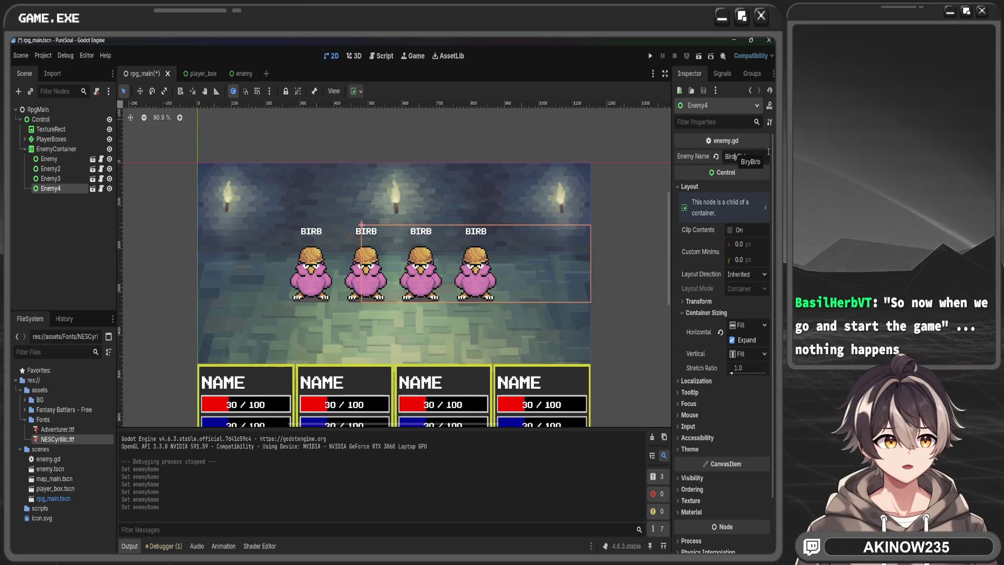
left_click(667, 108)
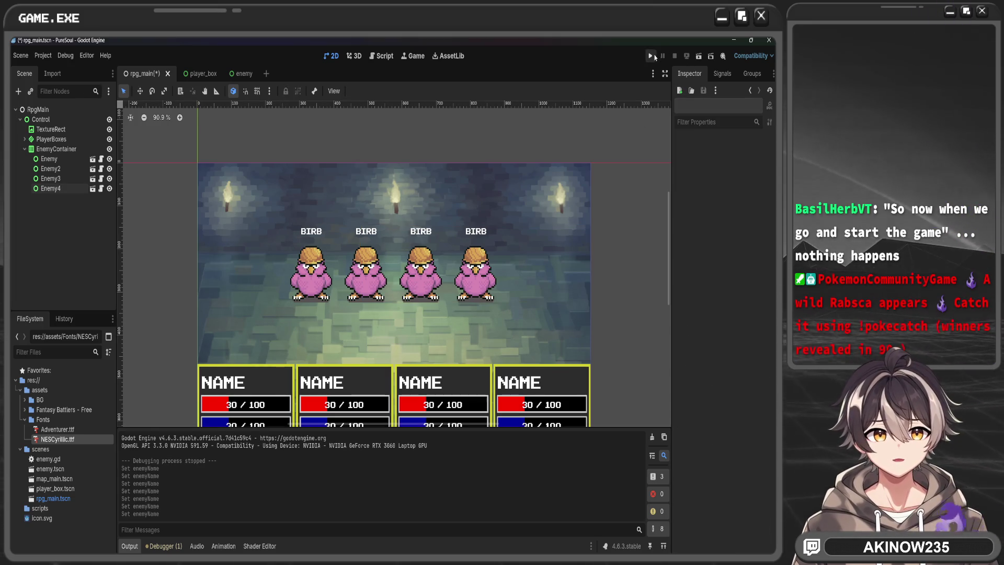
Run the game, compare Stretch to Fit with Fixed Size 1152x648, then stop it.
left_click(650, 56)
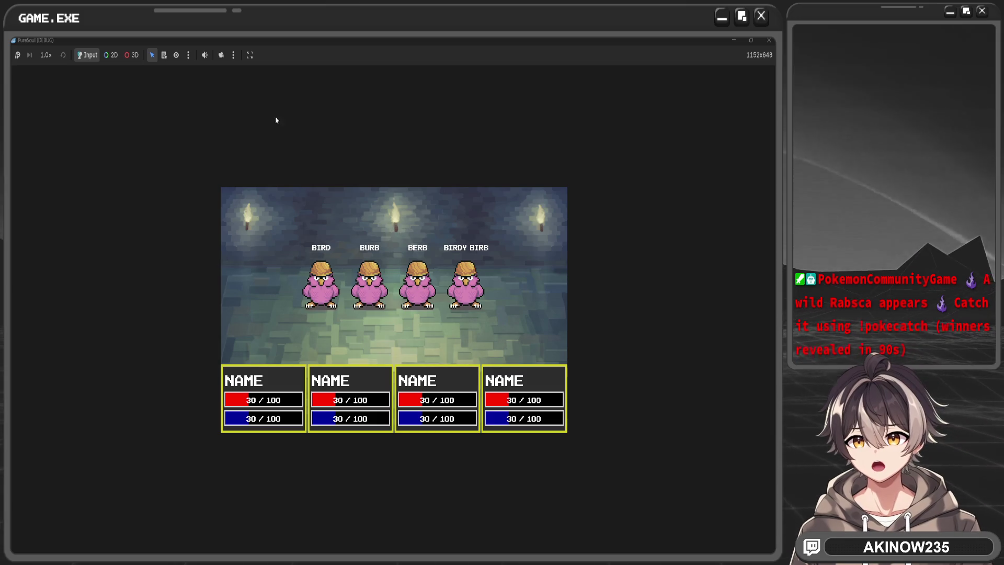
left_click(233, 56)
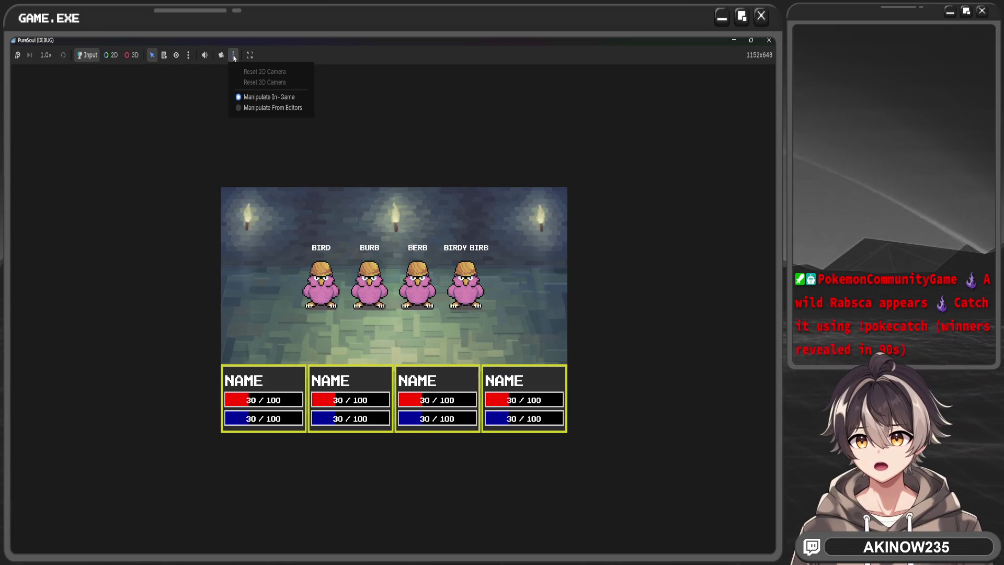
left_click(250, 56)
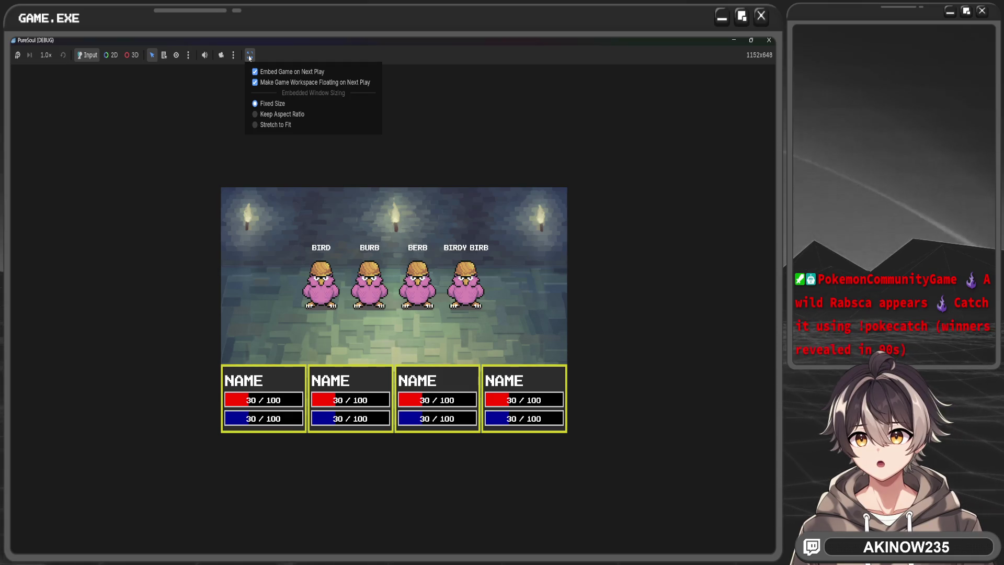
left_click(277, 125)
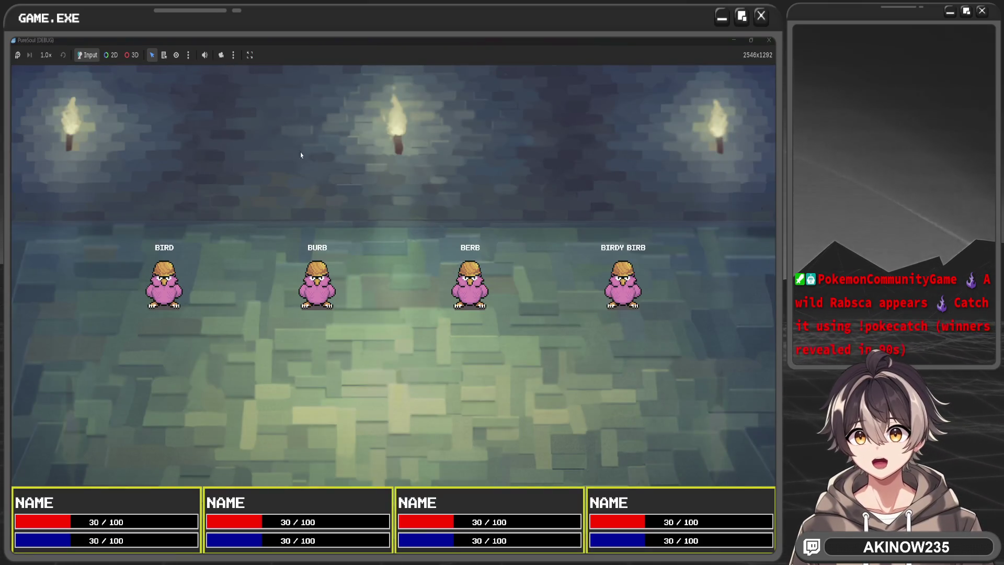
left_click(250, 55)
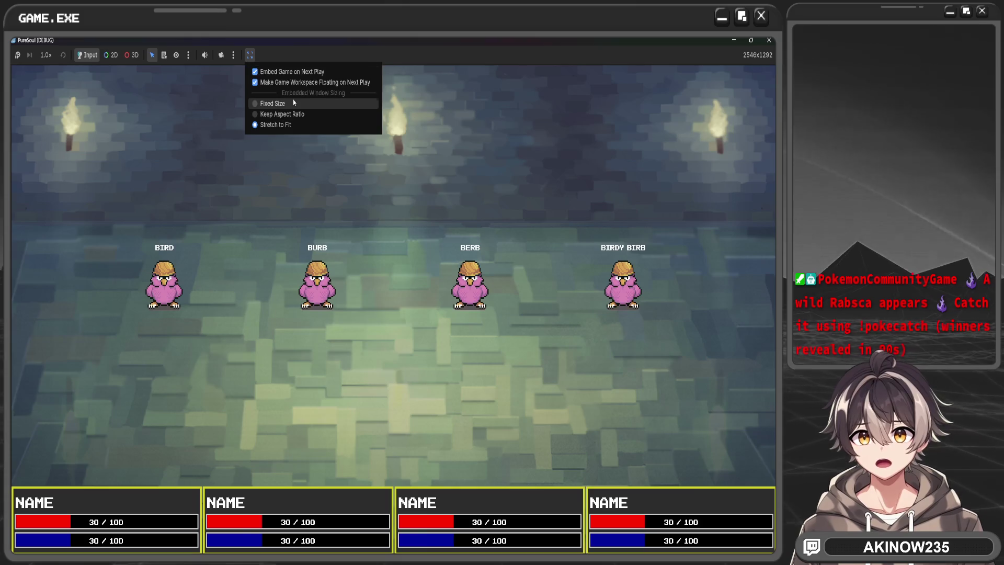
left_click(290, 106)
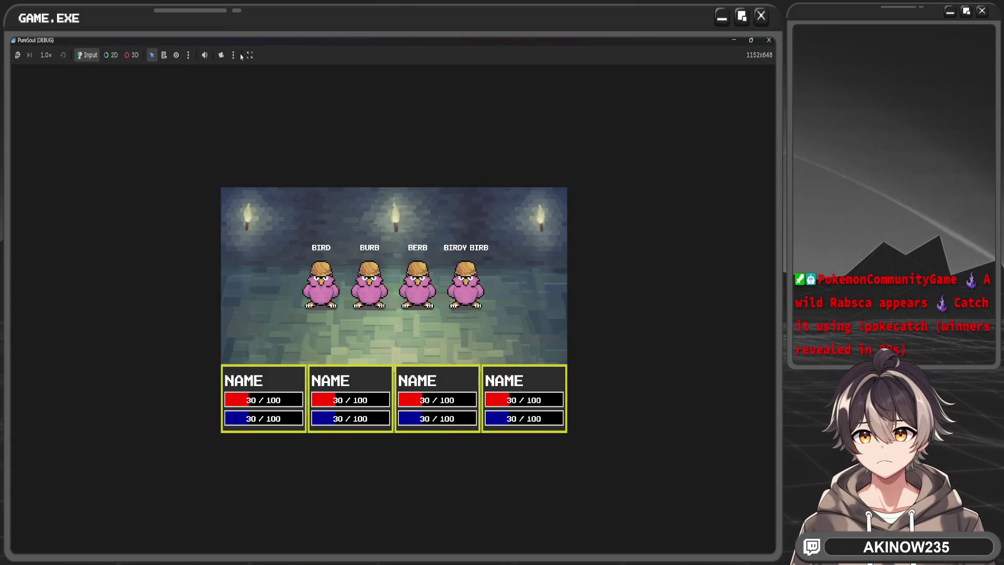
left_click(249, 56)
left_click(282, 125)
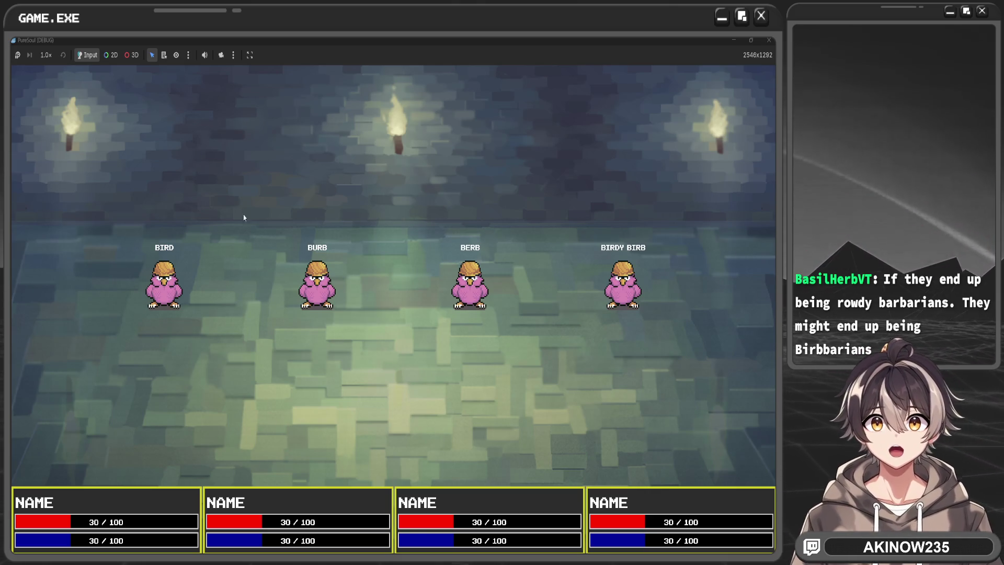
left_click(250, 55)
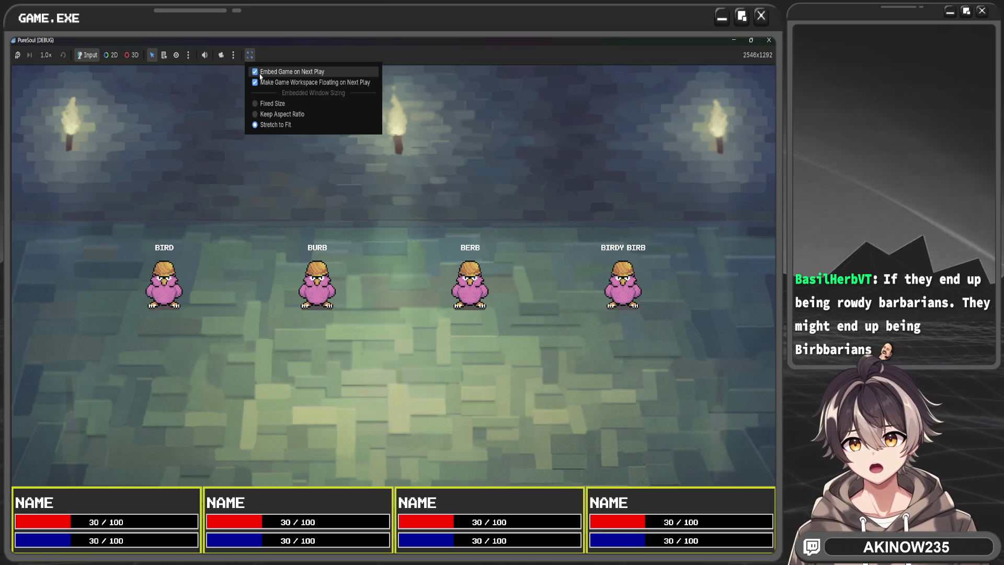
left_click(279, 104)
left_click(768, 41)
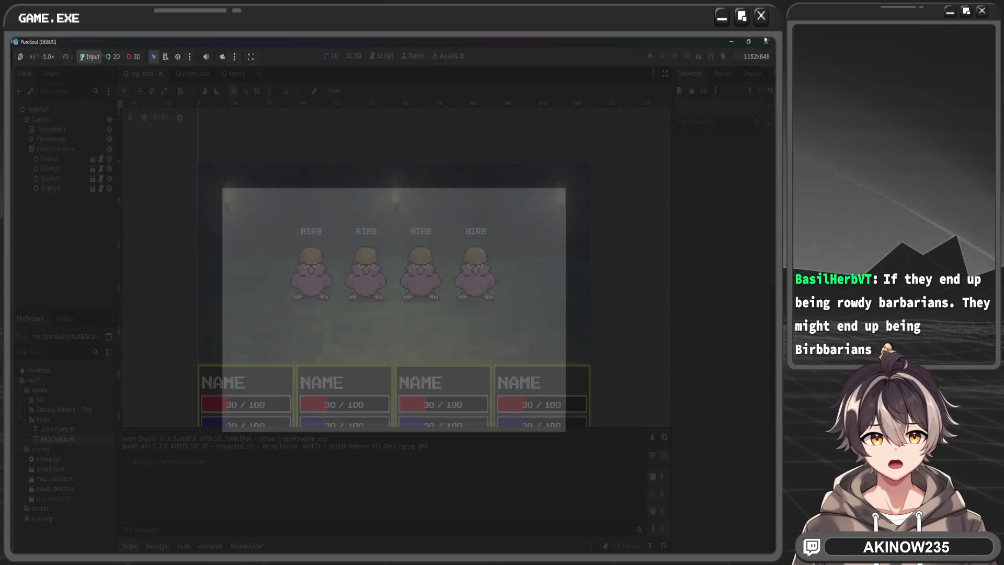
Set Viewport Width to 1920 and Viewport Height to 1080 under Display > Window.
left_click(40, 55)
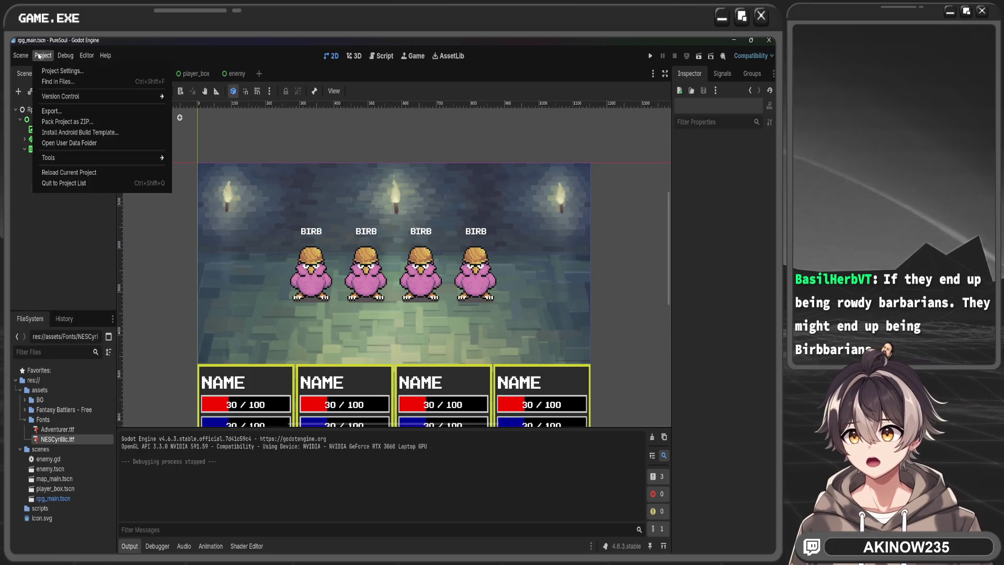
left_click(73, 72)
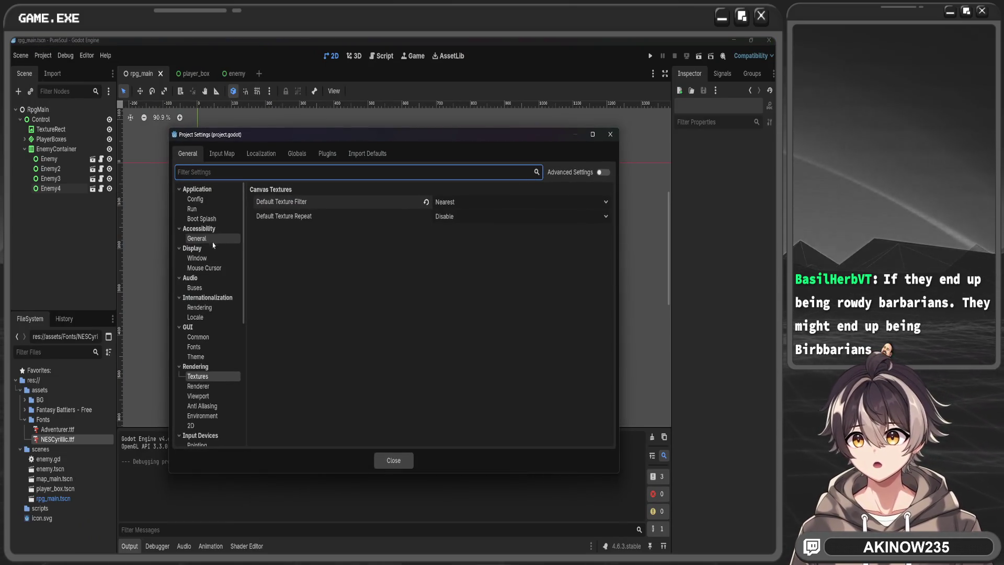
left_click(197, 258)
left_click(500, 201)
type("1920")
key("Tab")
type("080")
key("Return")
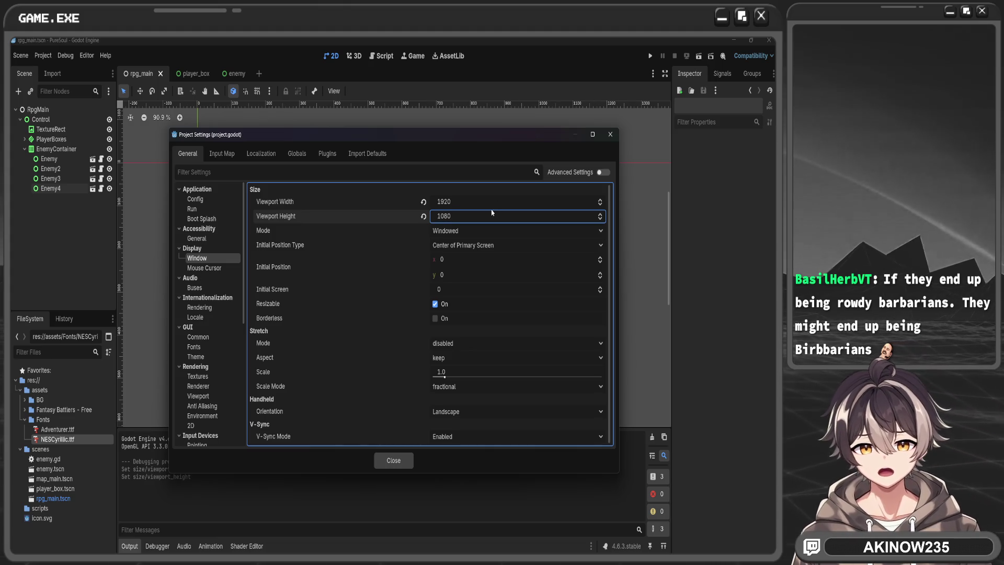
left_click(401, 467)
Run the game again to test the new 1920x1080 resolution.
scroll(569, 231, "down", 1)
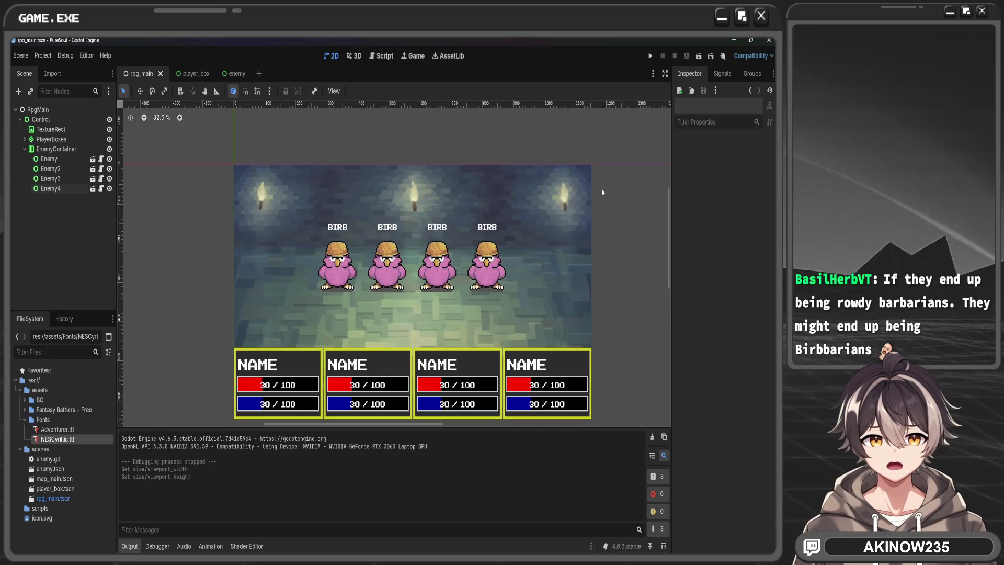
scroll(568, 231, "down", 5)
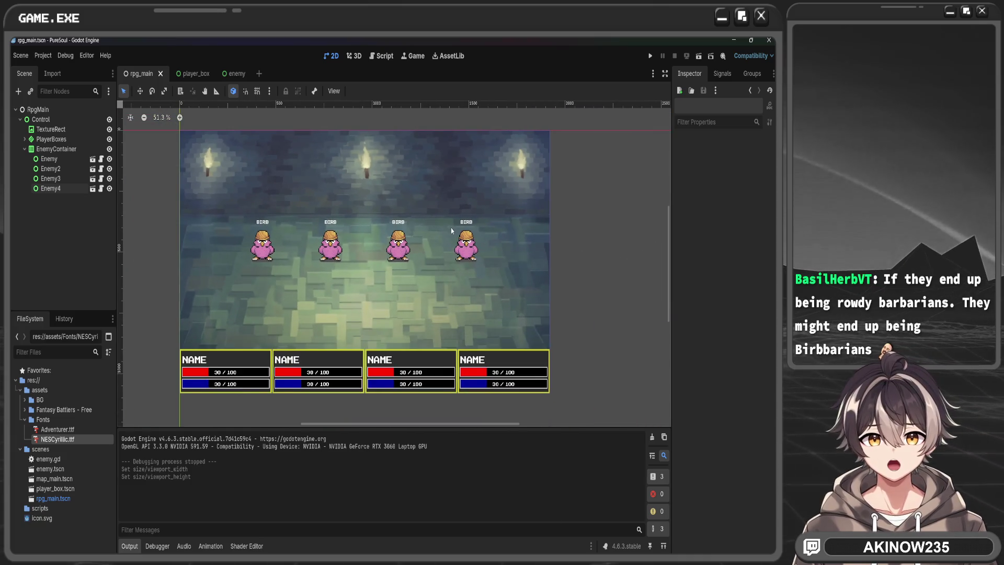
scroll(462, 227, "up", 1)
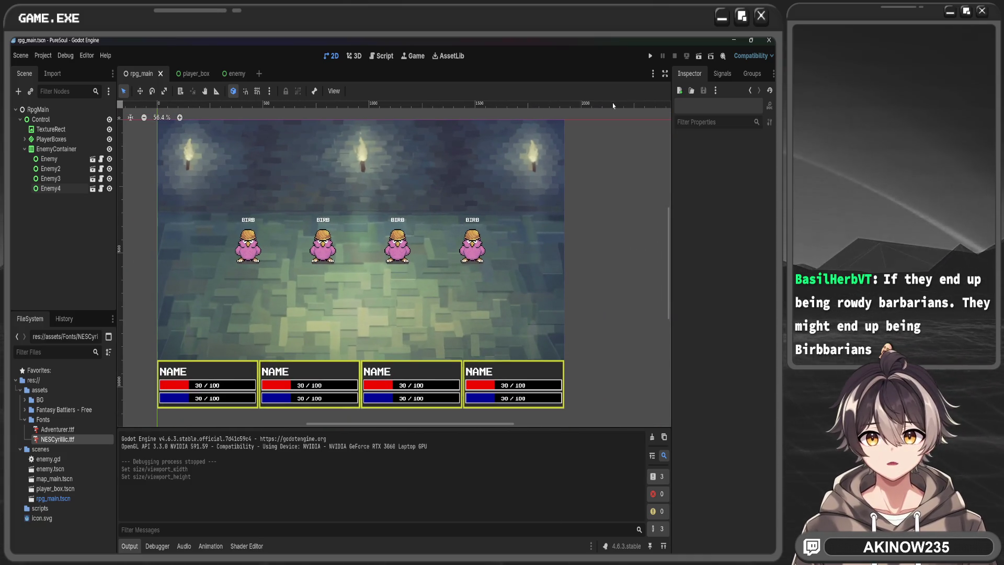
left_click(650, 56)
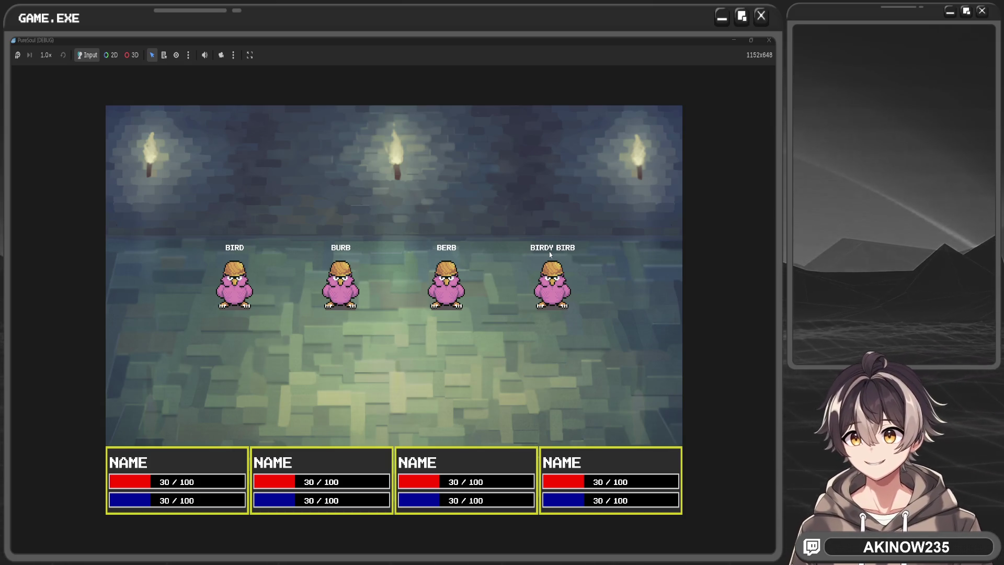
left_click(766, 40)
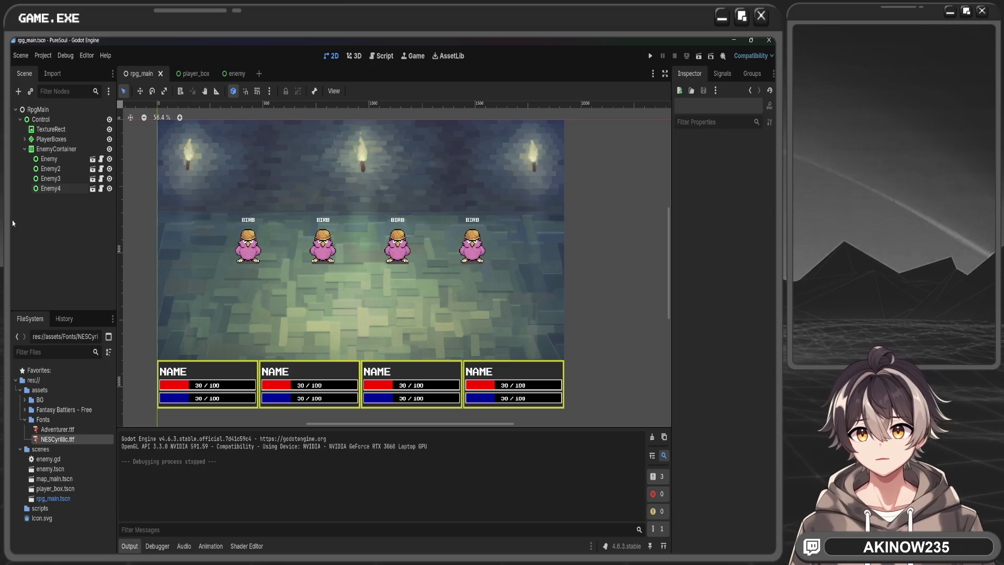
left_click(193, 73)
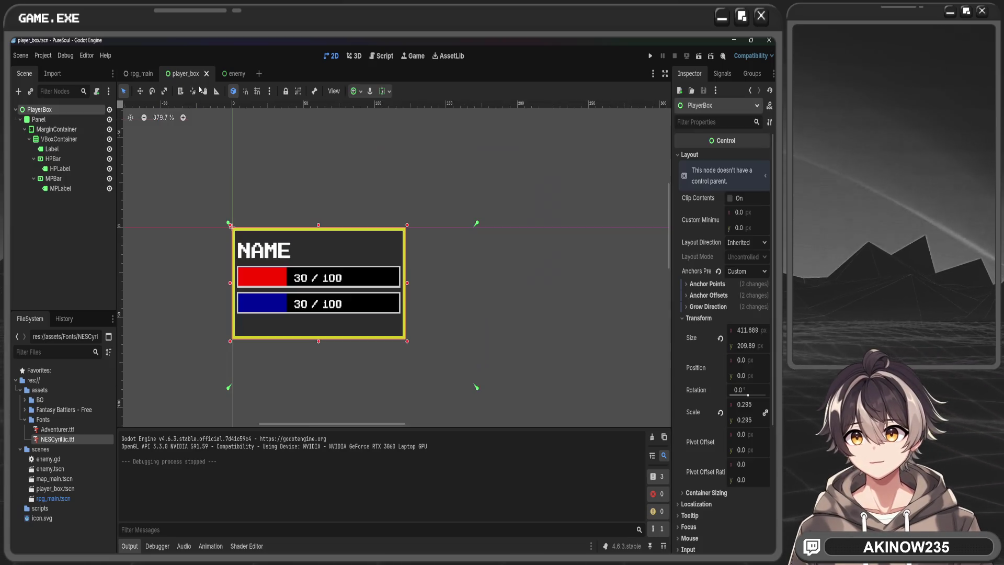
Set both the HPBar and MPBar Value to 100 in the Inspector.
left_click(689, 154)
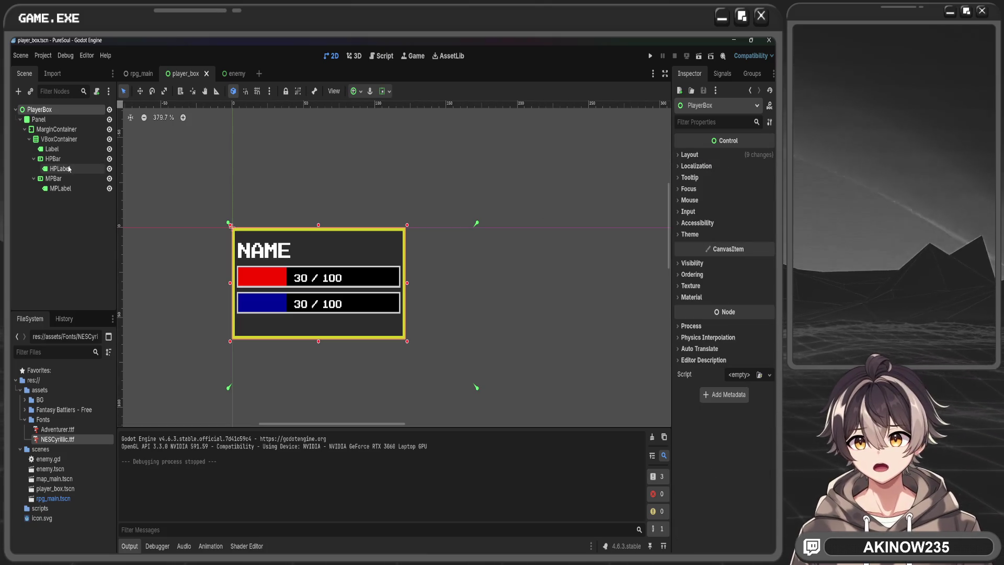
left_click(52, 158)
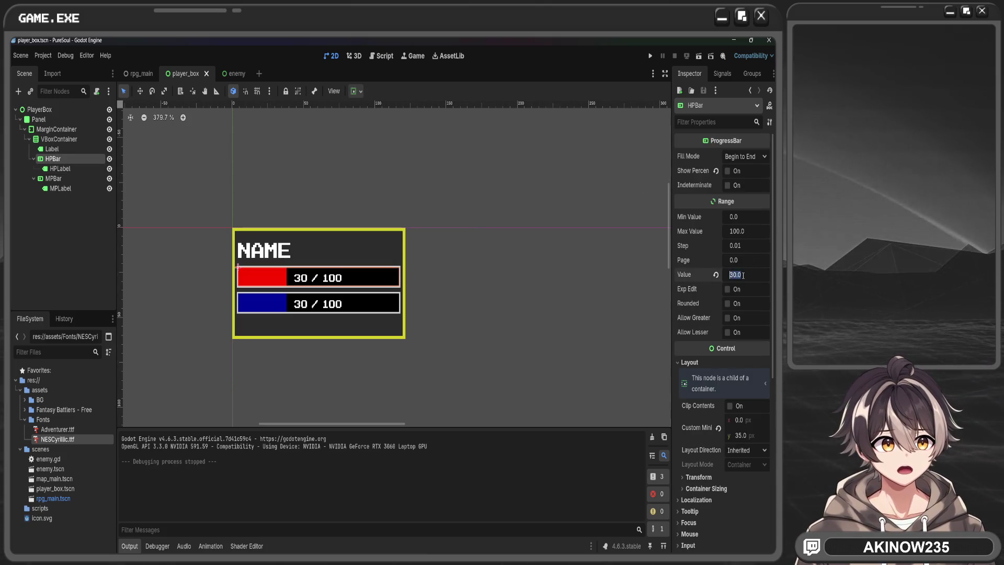
left_click(743, 275)
type("100")
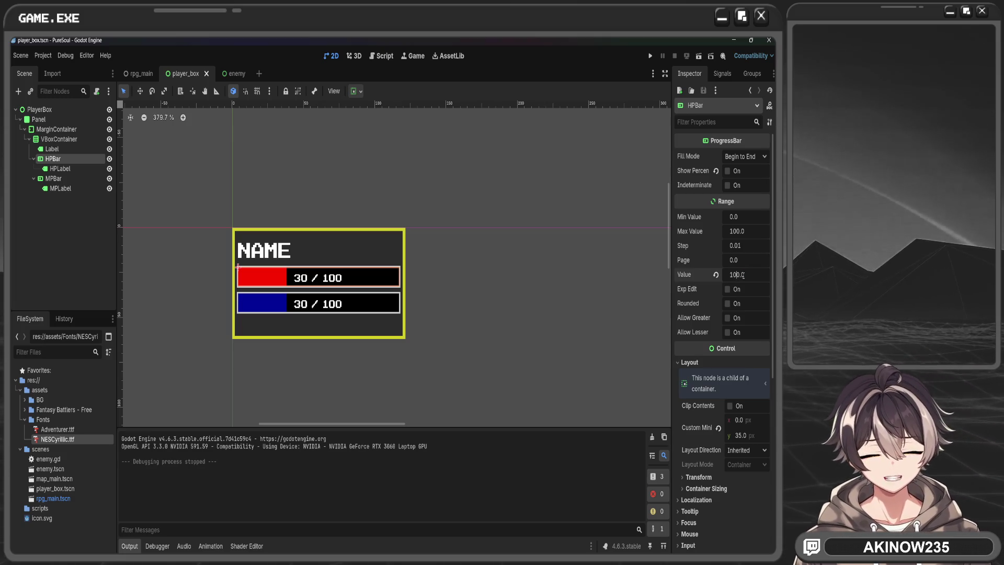
key("Return")
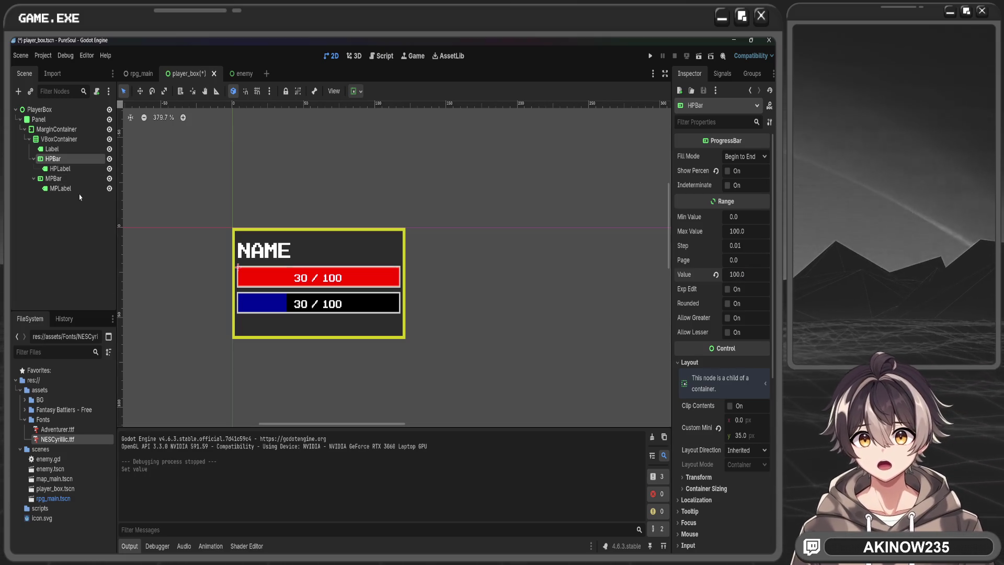
left_click(58, 178)
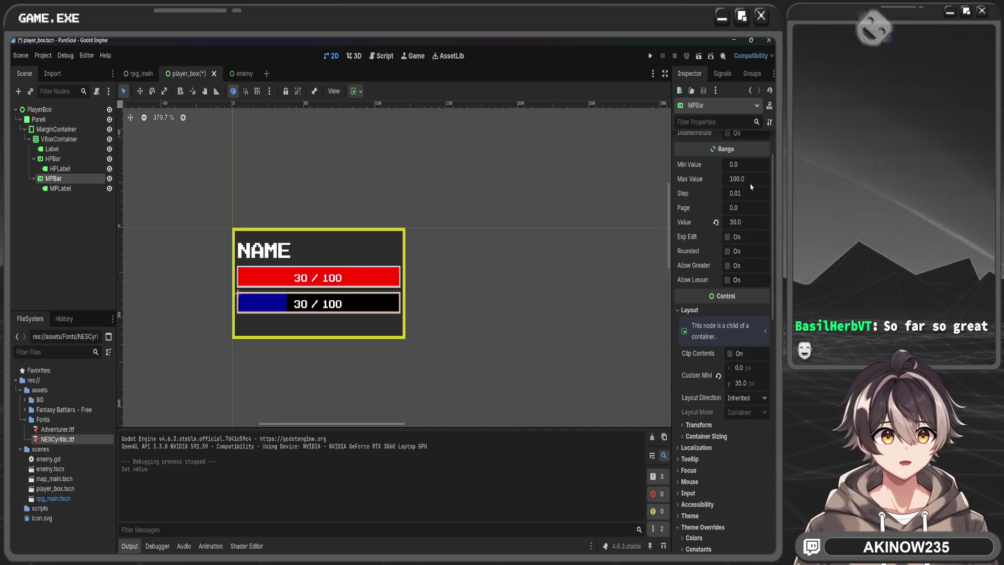
scroll(757, 235, "up", 2)
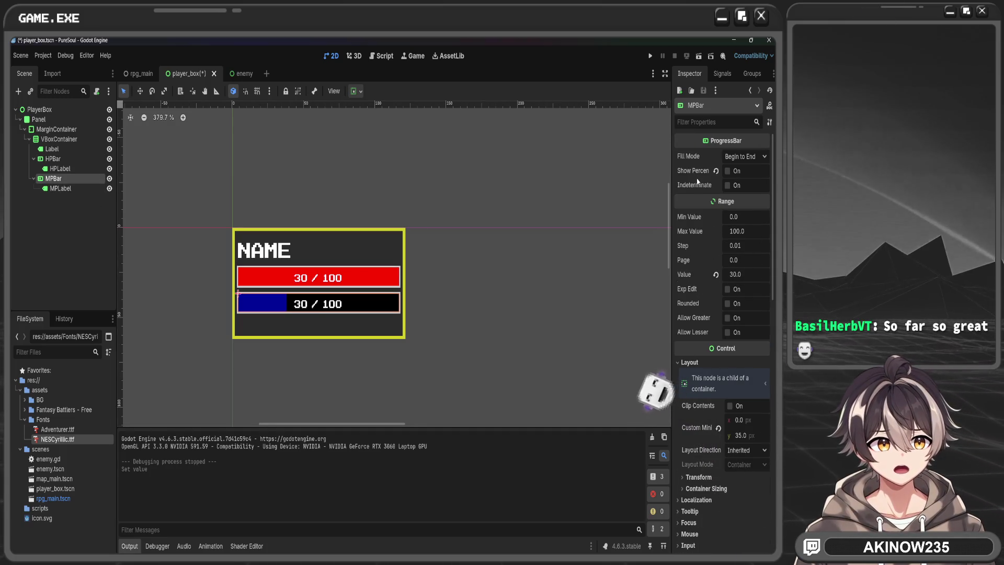
left_click(737, 274)
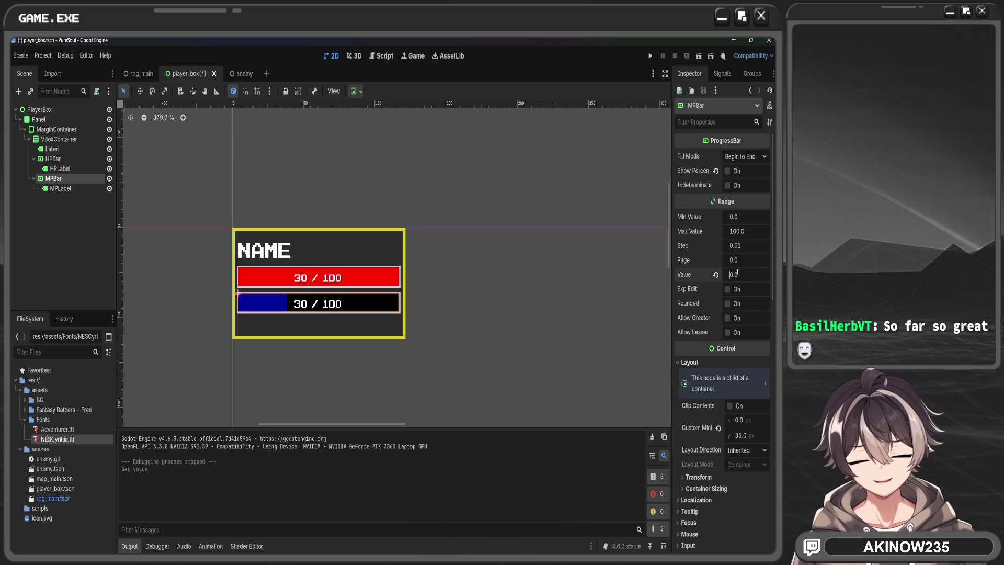
type("100")
key("Return")
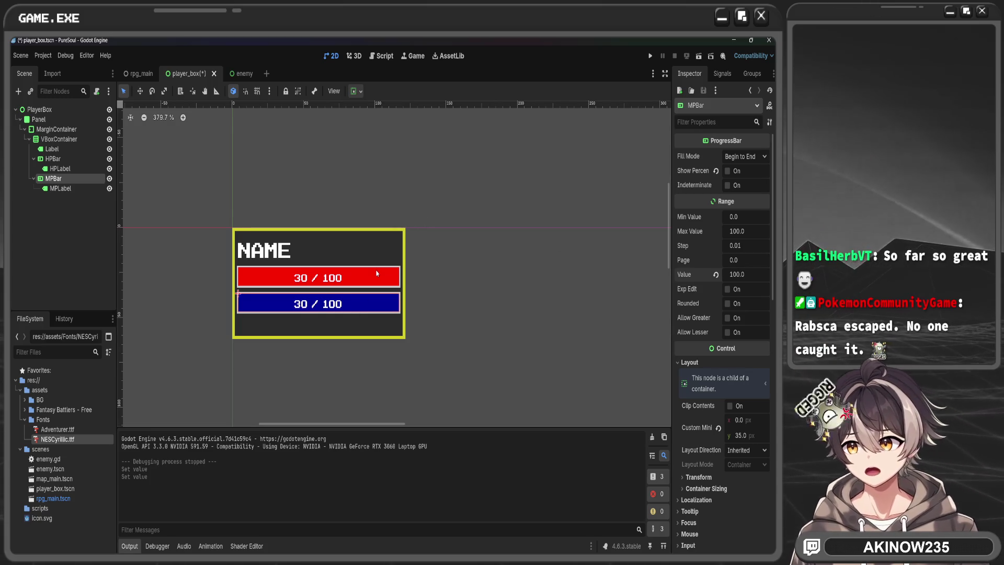
Change MPLabel's text to read 100 / 100.
left_click(61, 188)
scroll(714, 221, "up", 5)
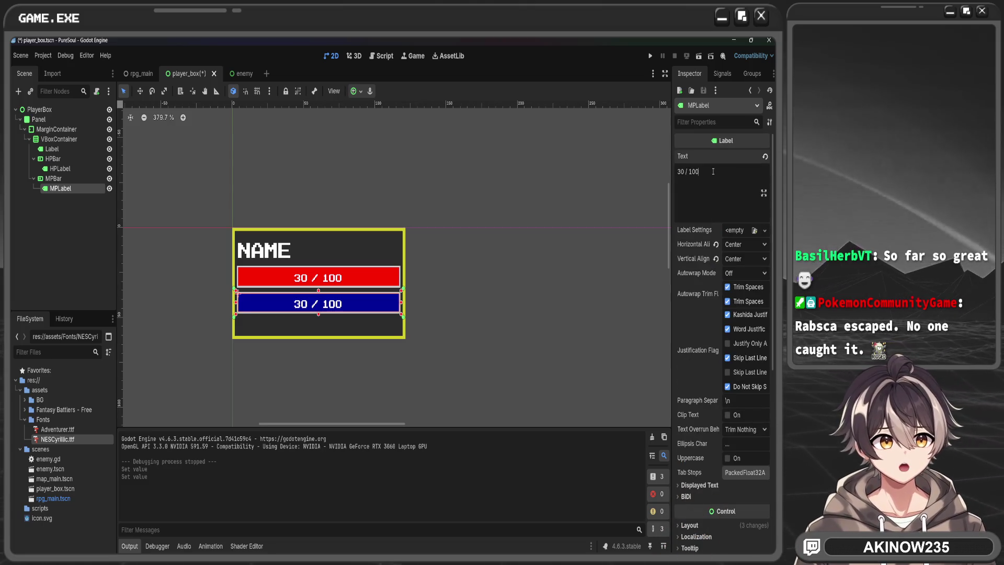
key("BackSpace")
key("BackSpace")
type("100")
key("Return")
key("BackSpace")
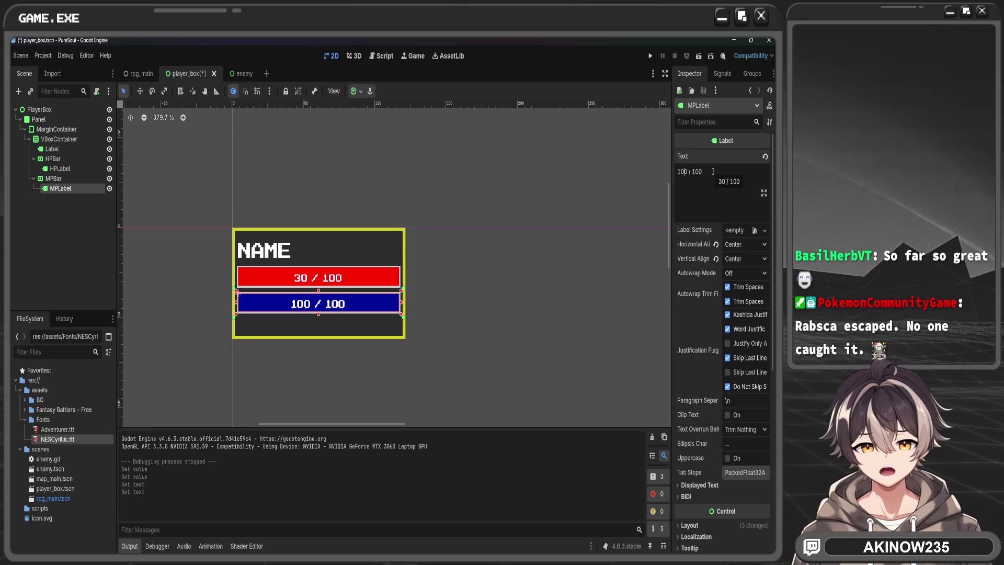
Change HPLabel's text to 100 / 100 and save the player_box scene.
left_click(60, 168)
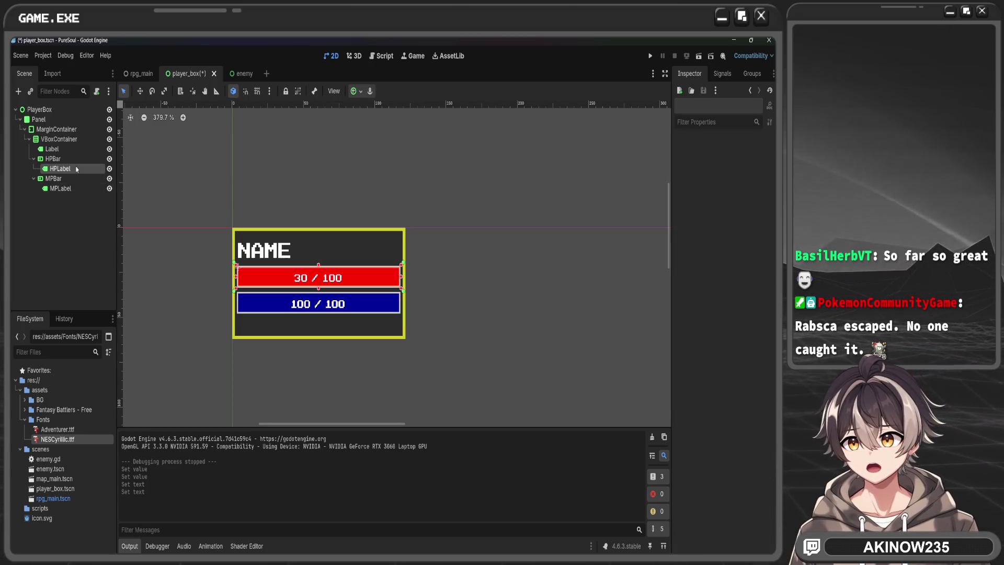
scroll(698, 177, "up", 5)
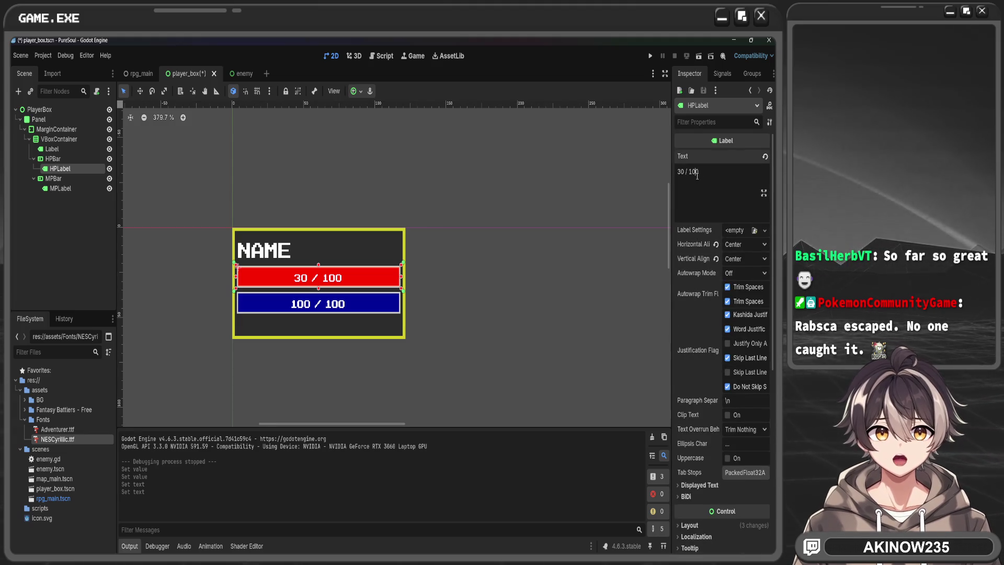
key("Home")
key("Delete")
type("1")
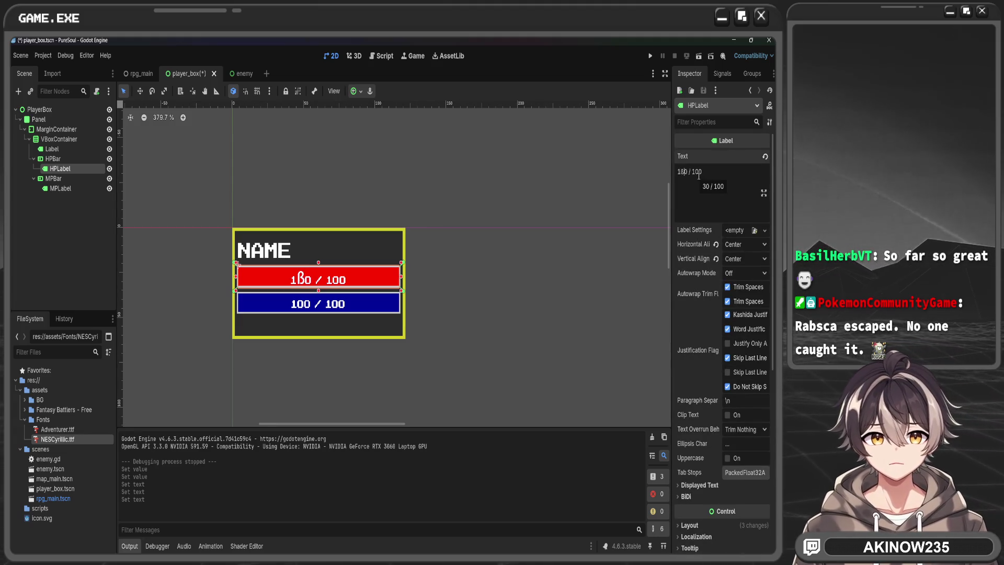
type("0")
key("Return")
key("BackSpace")
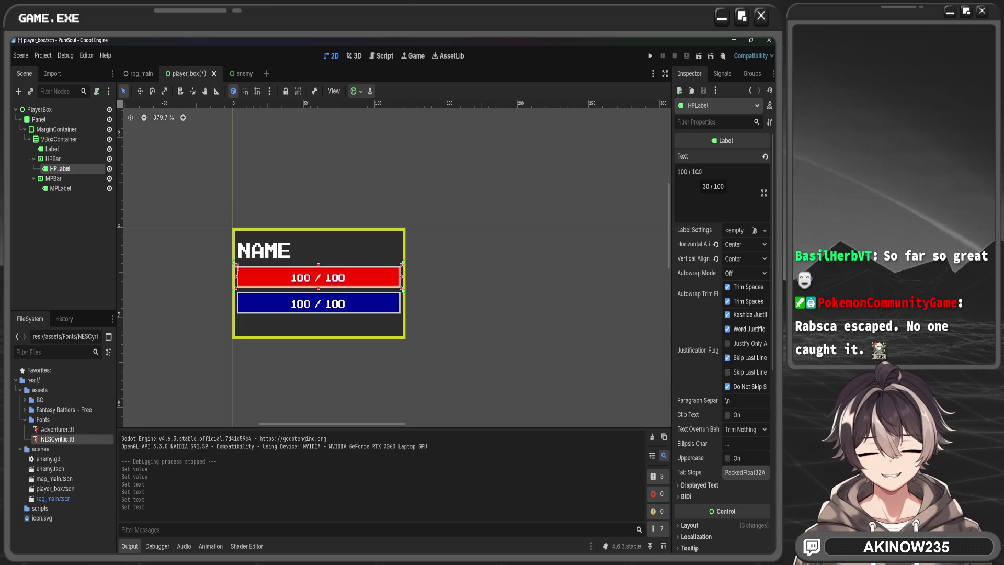
left_click(433, 304)
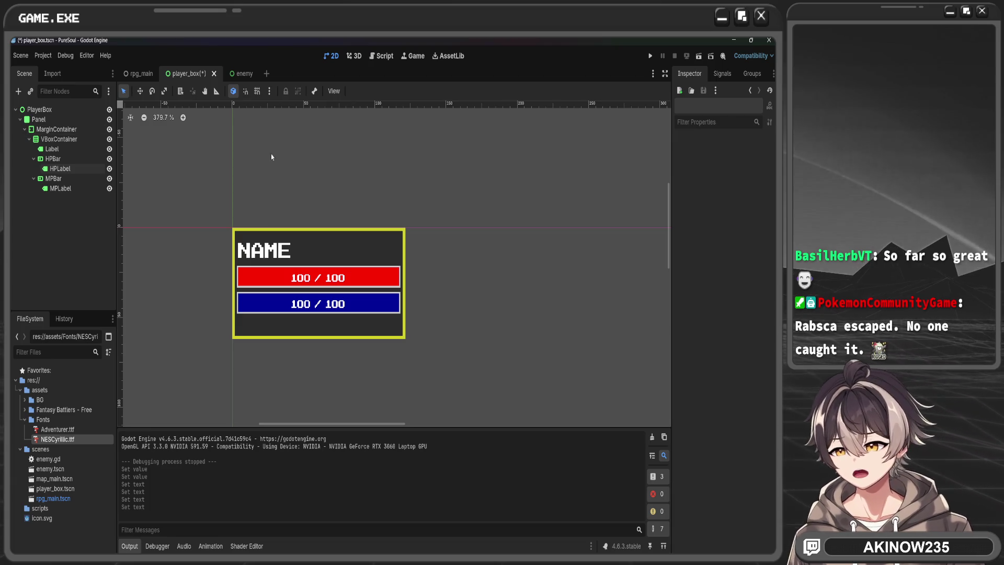
key("ctrl+s")
Back in rpg_main, check Enemy and Enemy2 and view the four boxes reading 100 / 100.
left_click(139, 73)
left_click(68, 159)
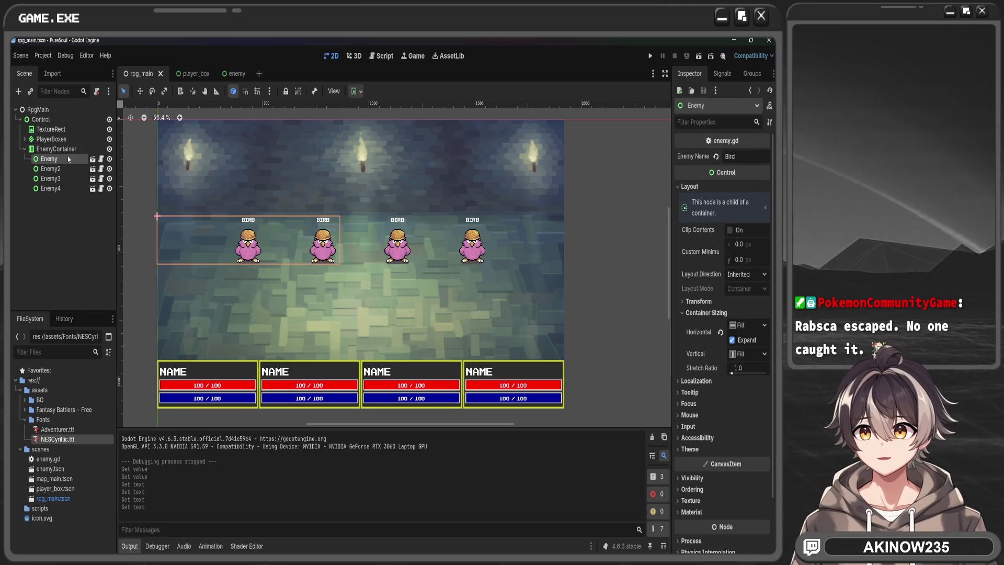
left_click(63, 168)
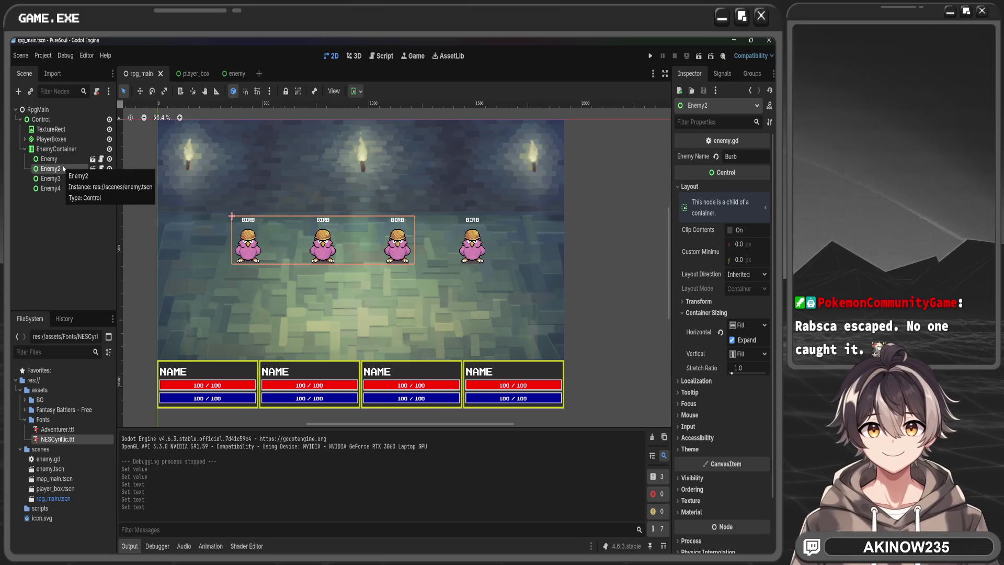
left_click(579, 271)
scroll(579, 272, "up", 2)
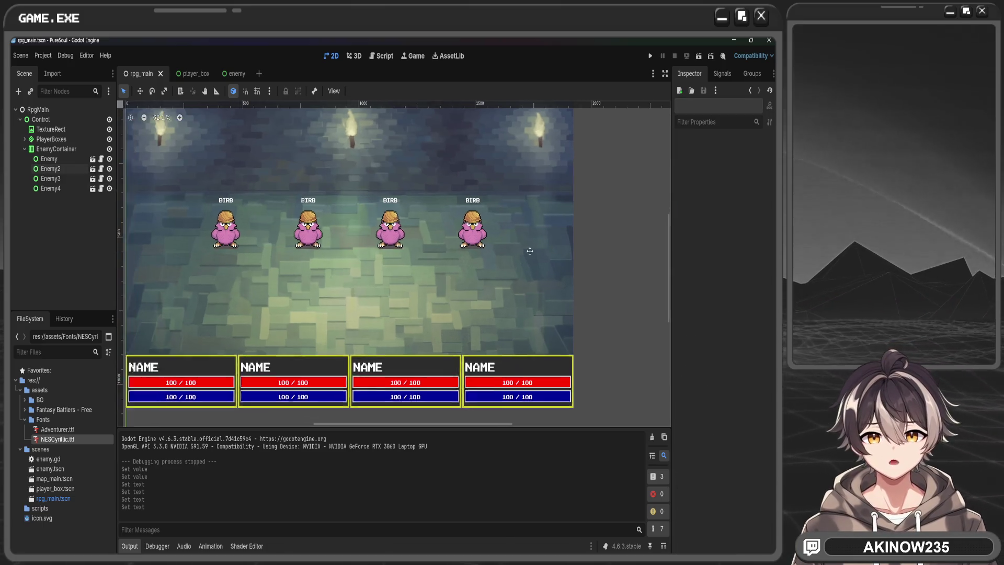
scroll(549, 250, "down", 2)
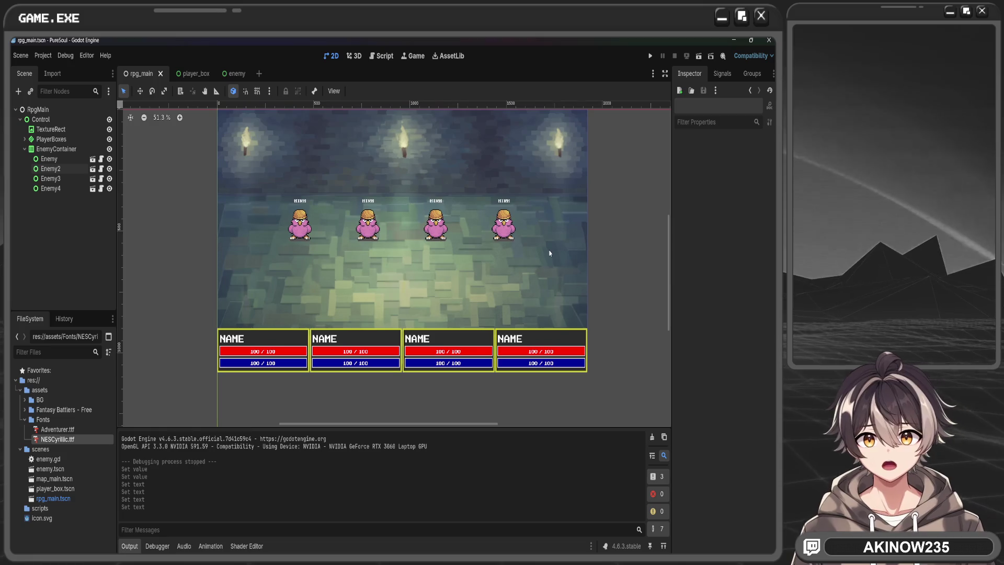
left_click_drag(496, 229, 483, 249)
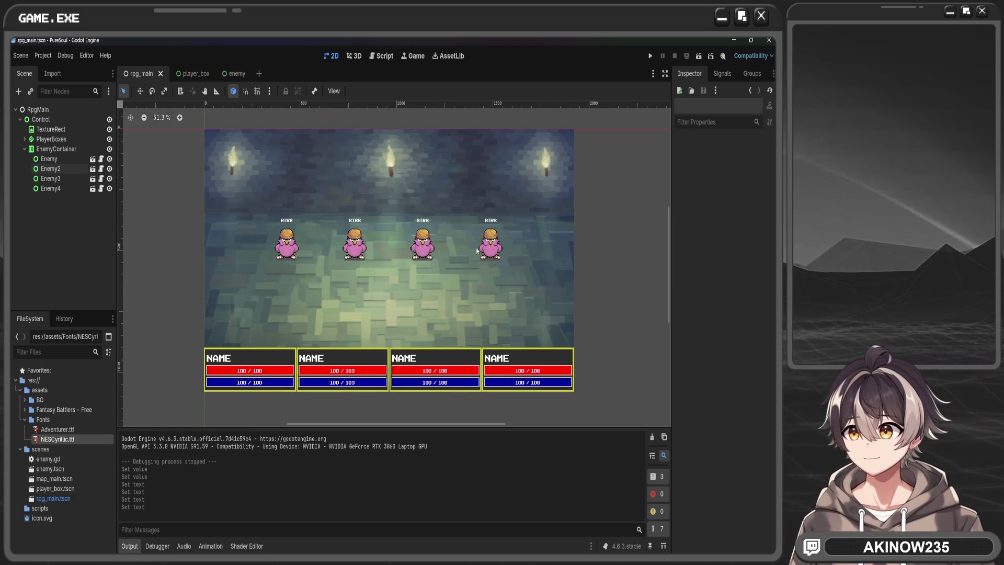
scroll(476, 251, "up", 1)
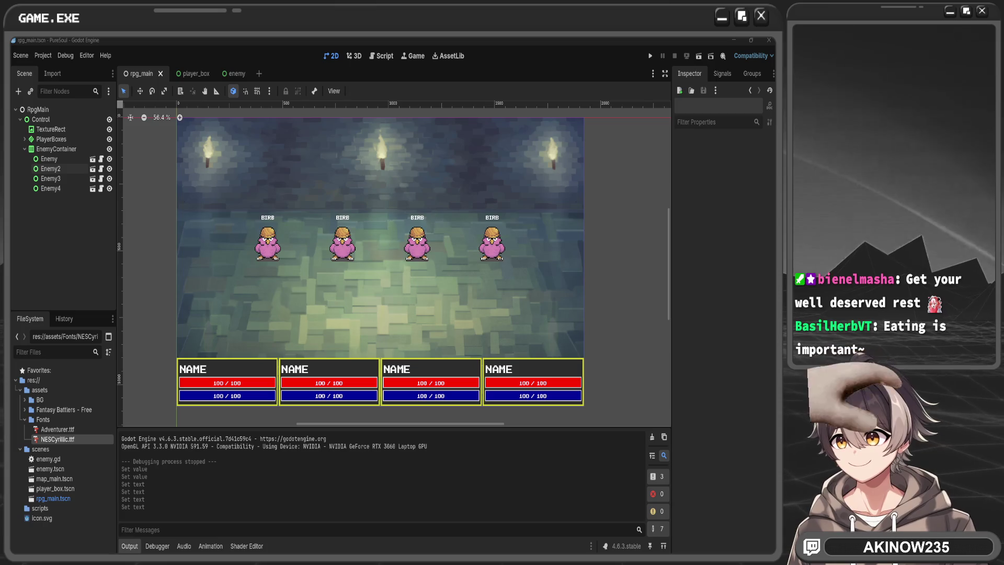
key("F5")
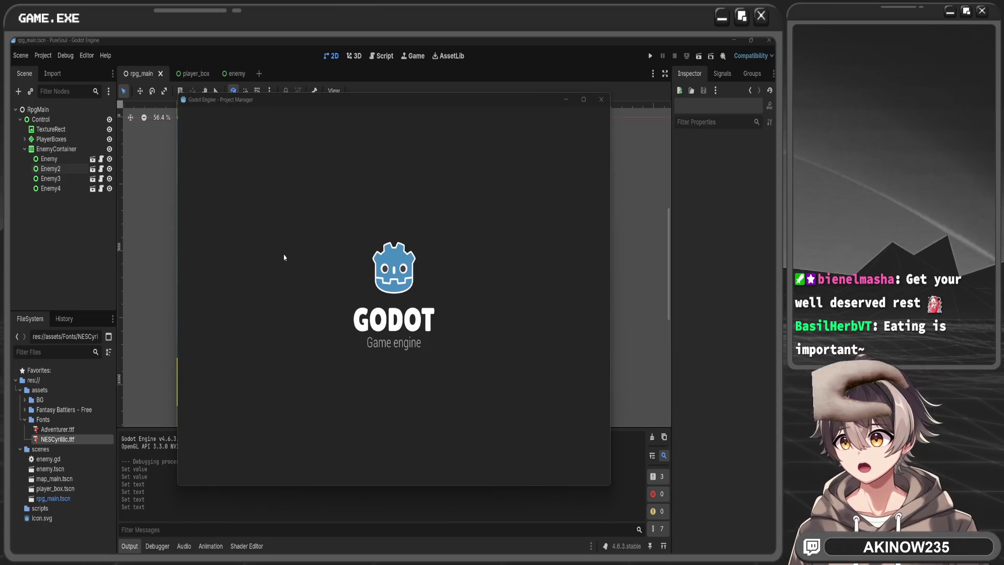
left_click(601, 100)
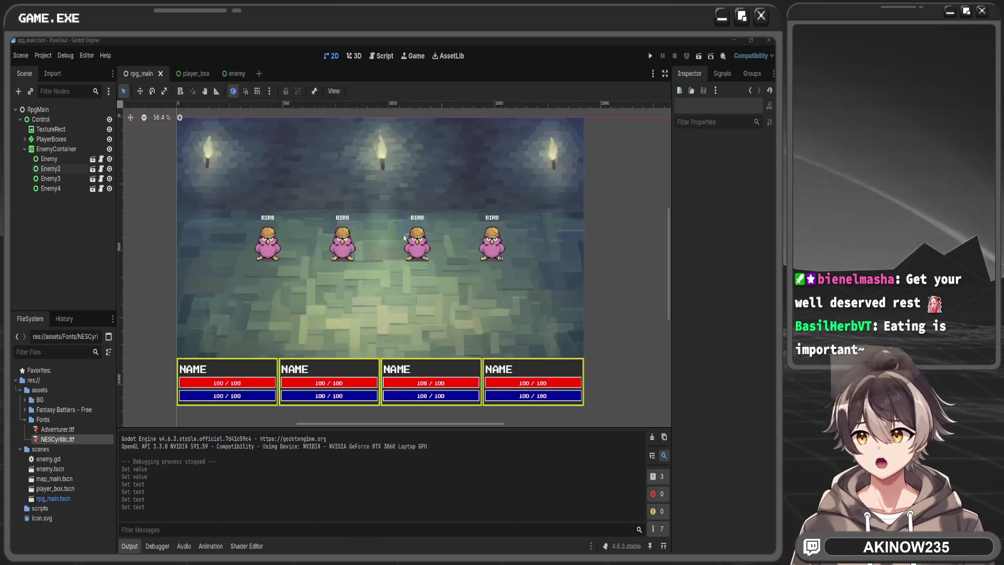